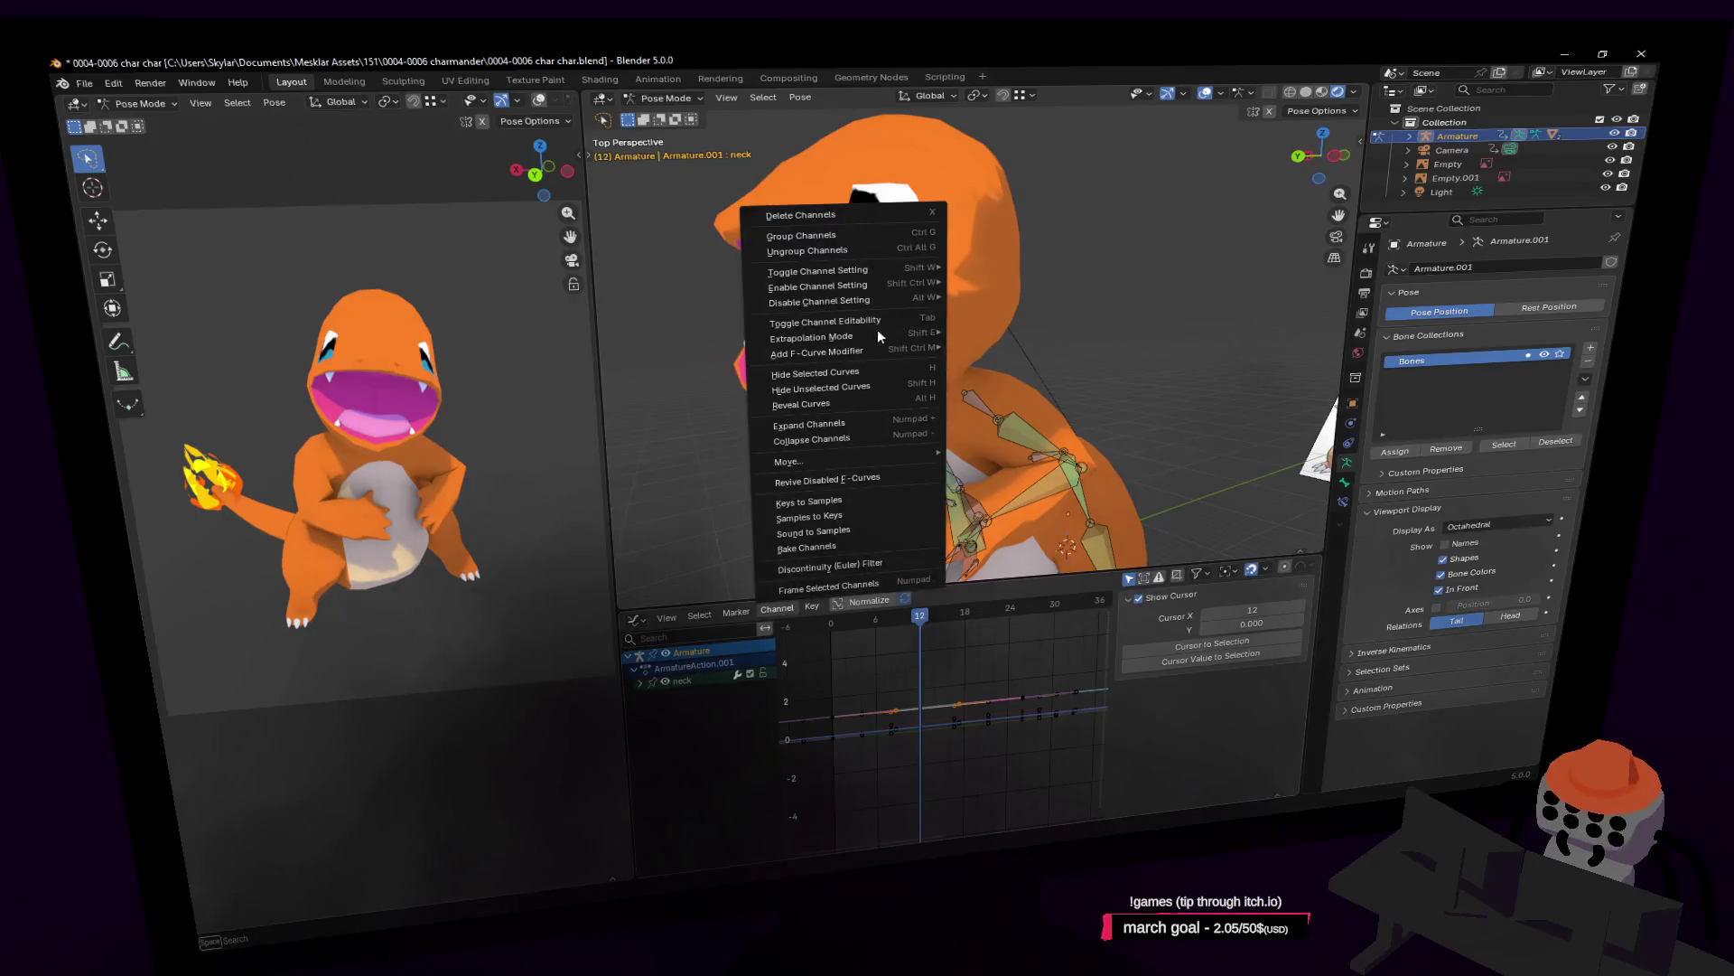
Try a Noise modifier on the neck curves, preview the playback, then undo it.
{"action": "mouse_move", "coordinate": [880, 351]}
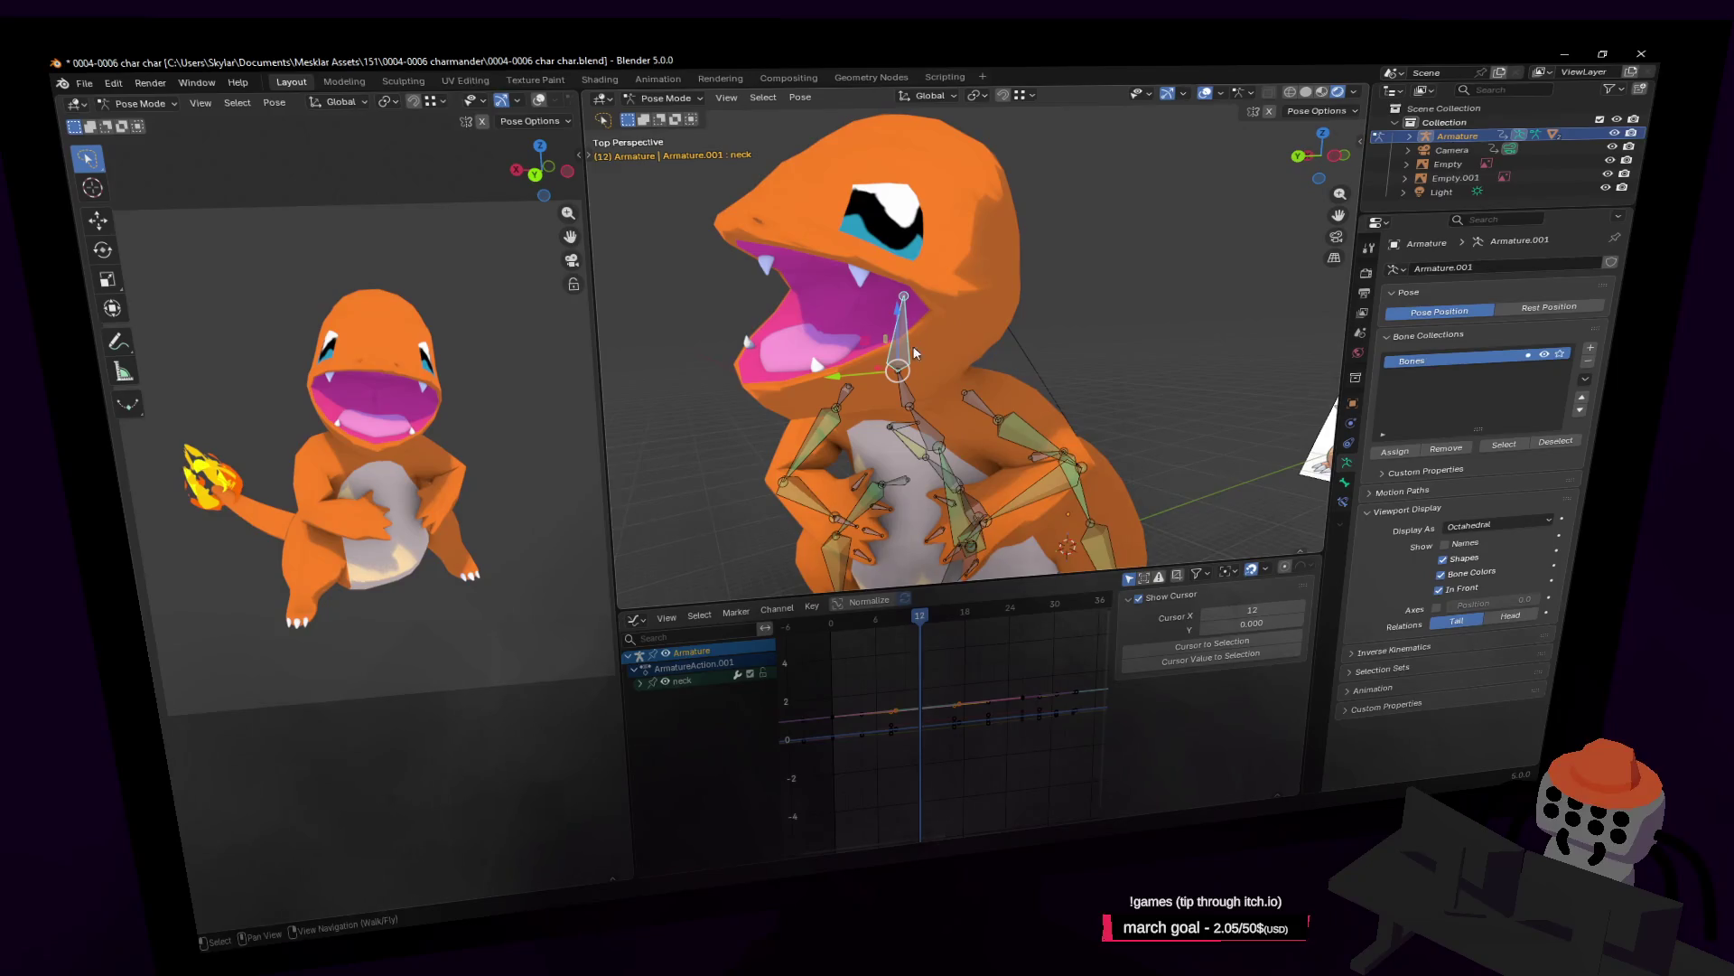
{"action": "left_click", "coordinate": [777, 608]}
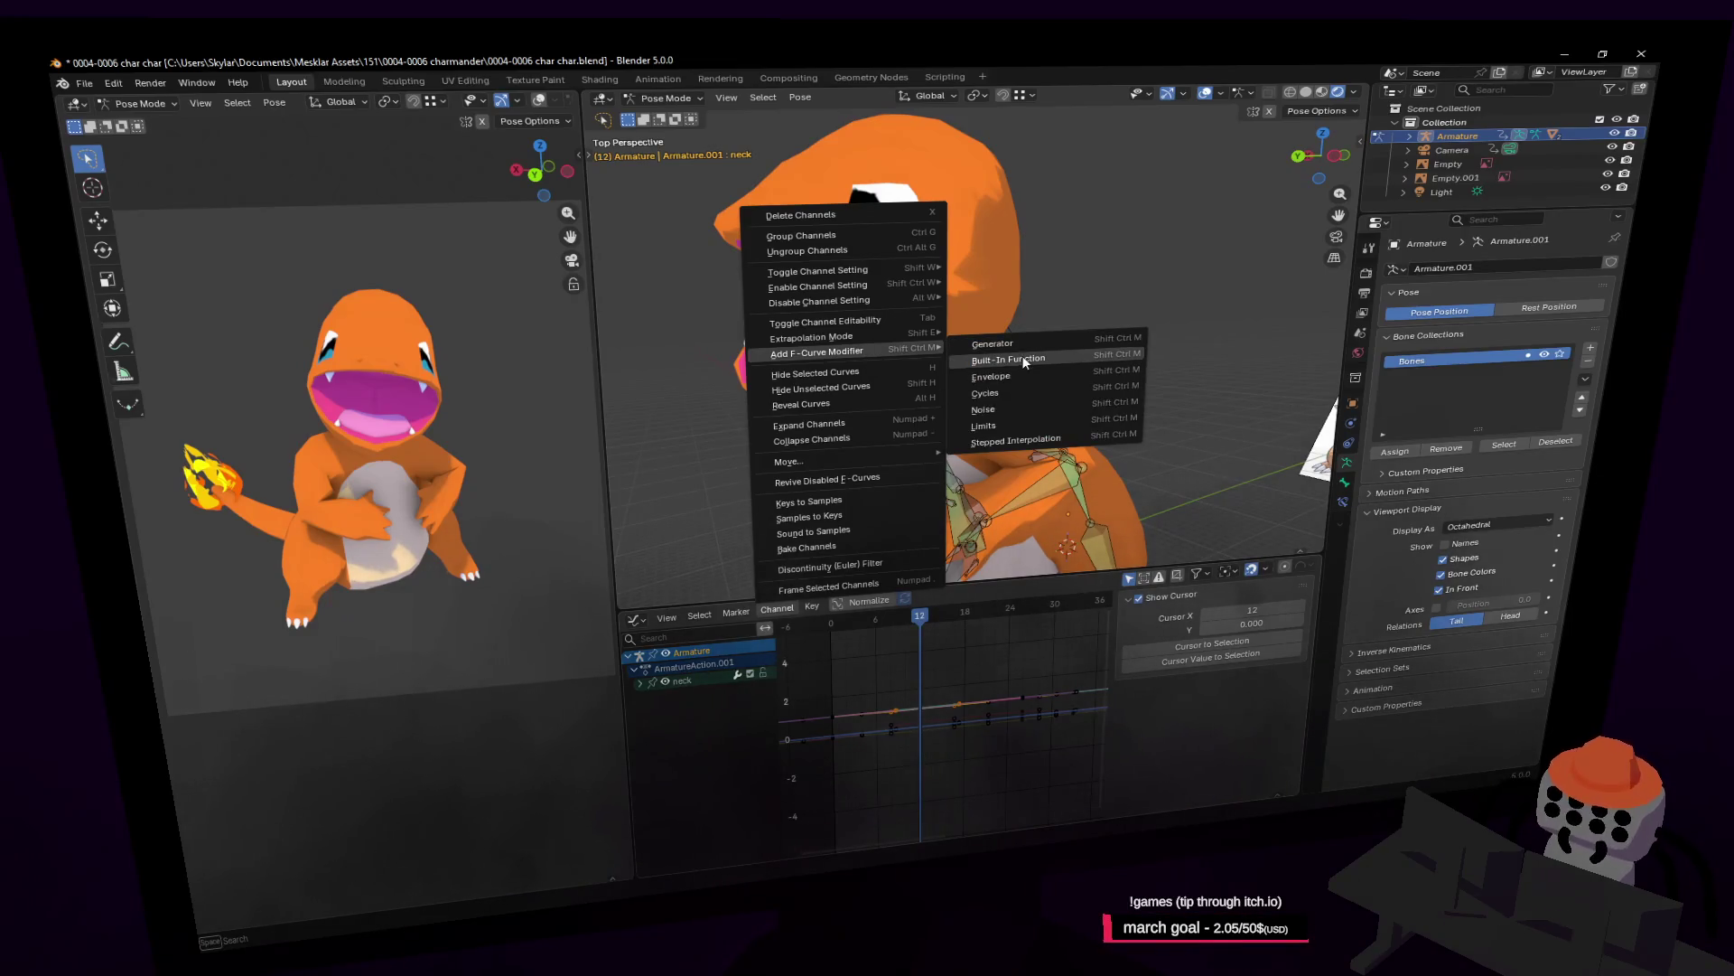
{"action": "left_click", "coordinate": [994, 410]}
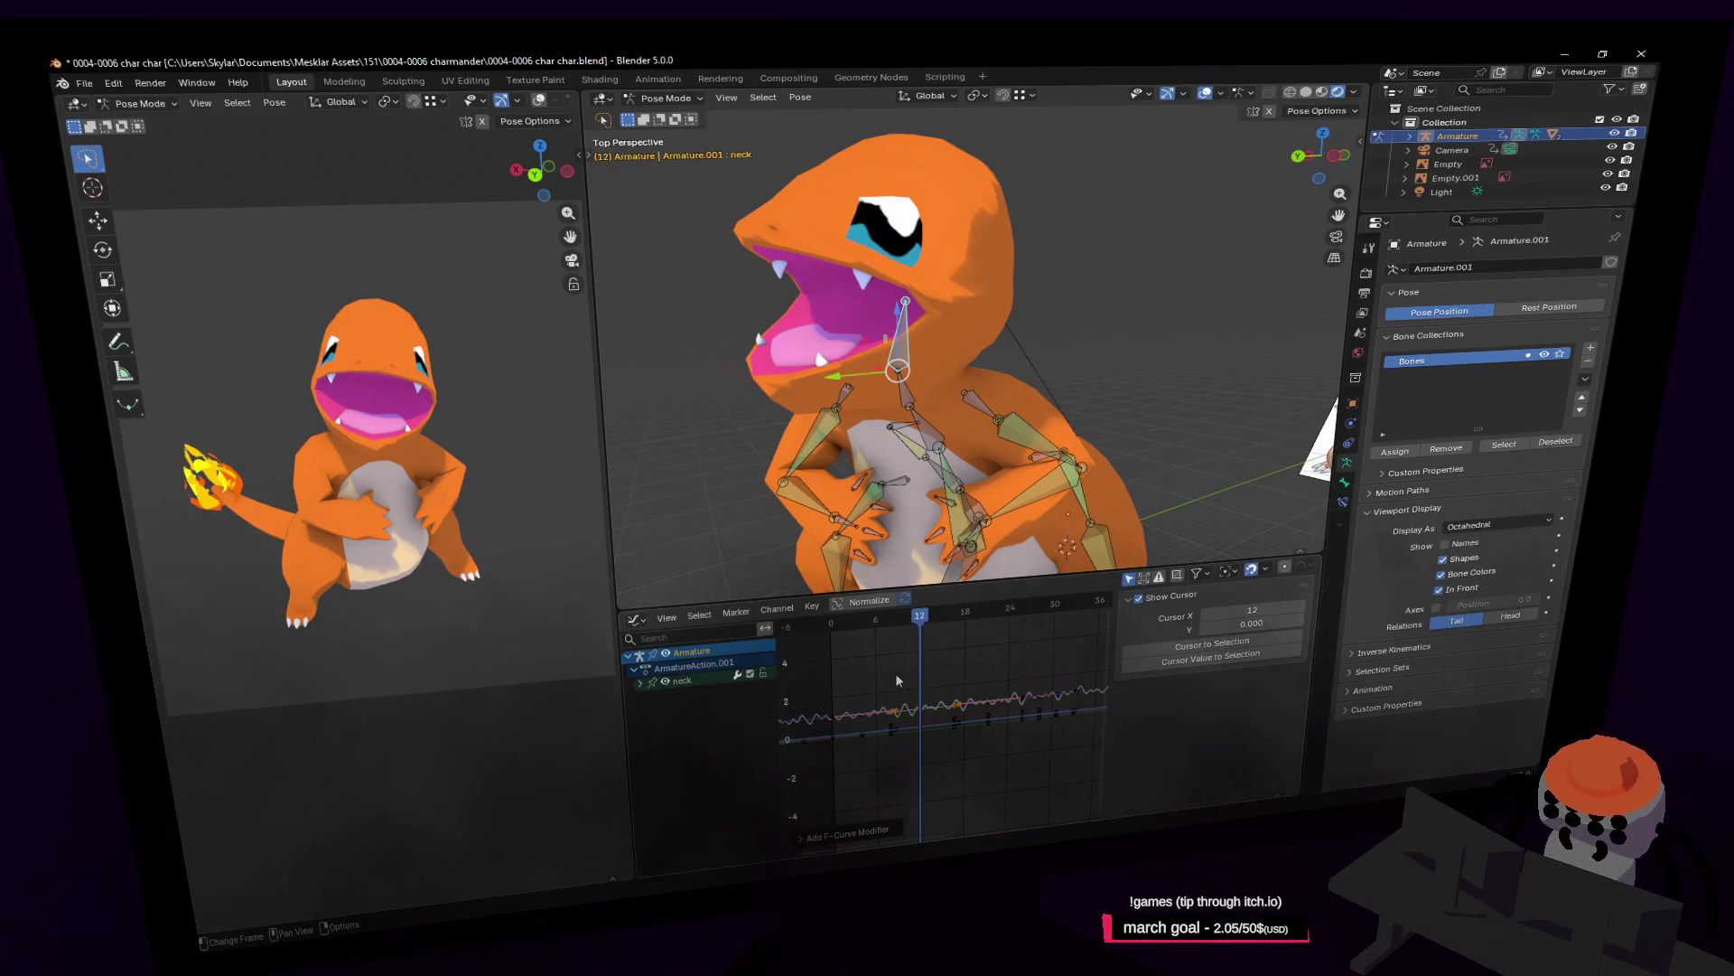
{"action": "key", "text": "space"}
{"action": "key", "text": "space"}
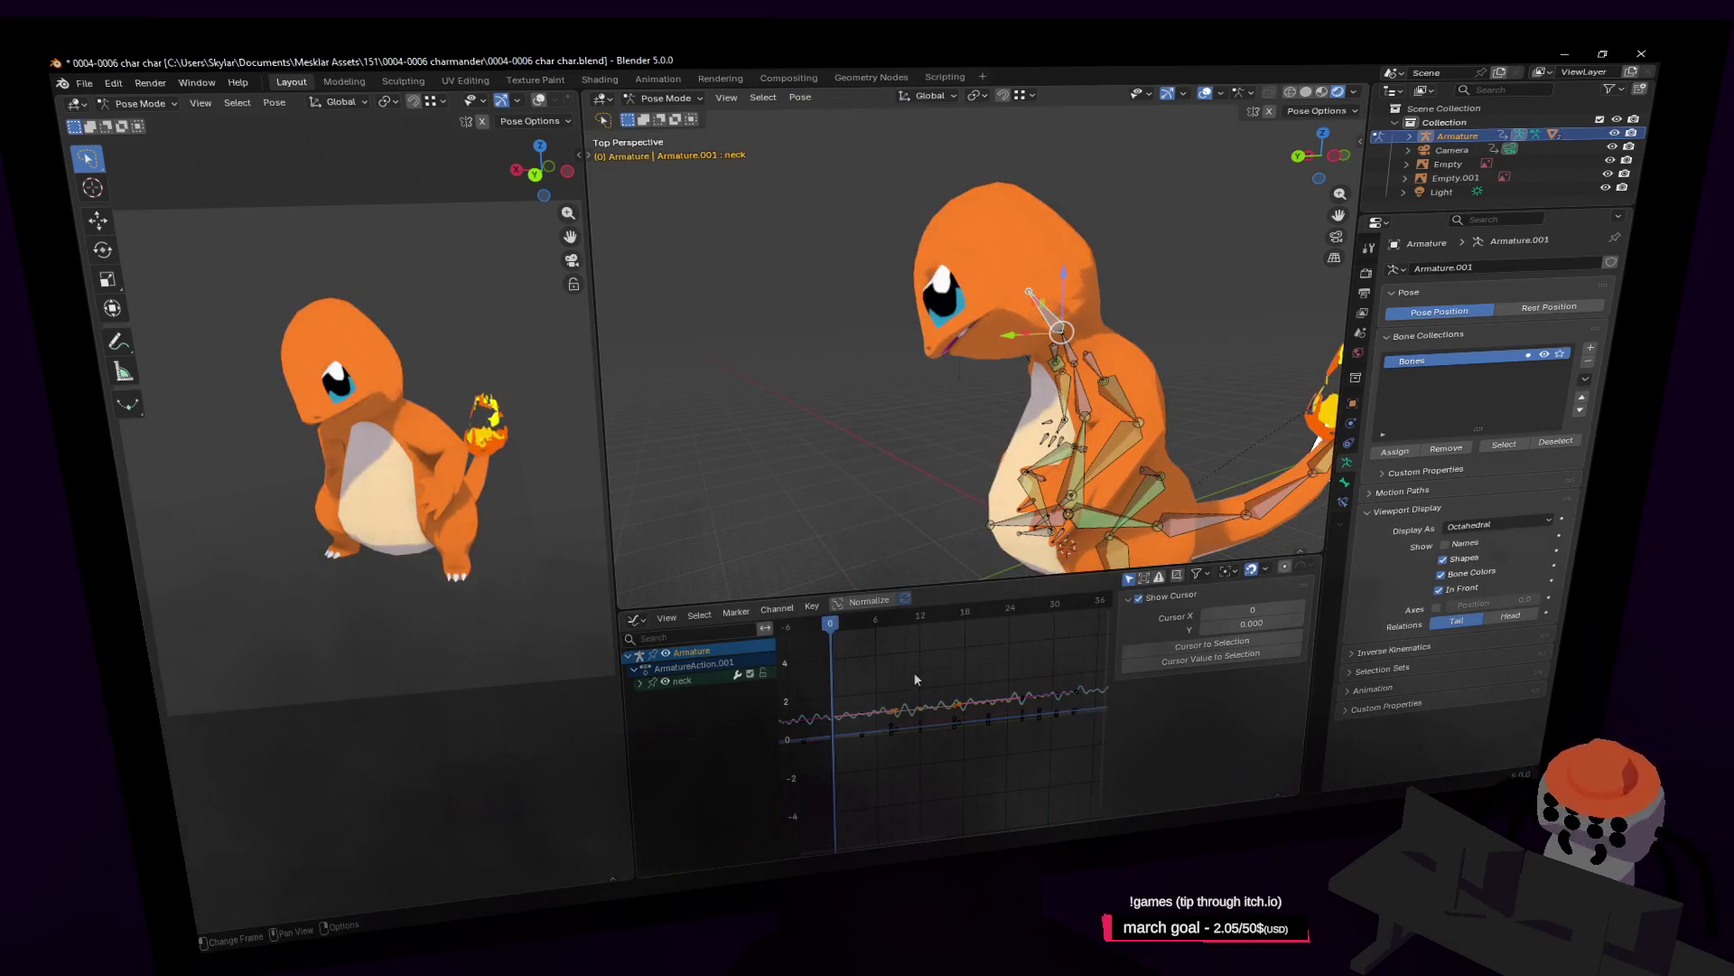
{"action": "scroll", "coordinate": [953, 668], "scroll_direction": "up", "scroll_amount": 5}
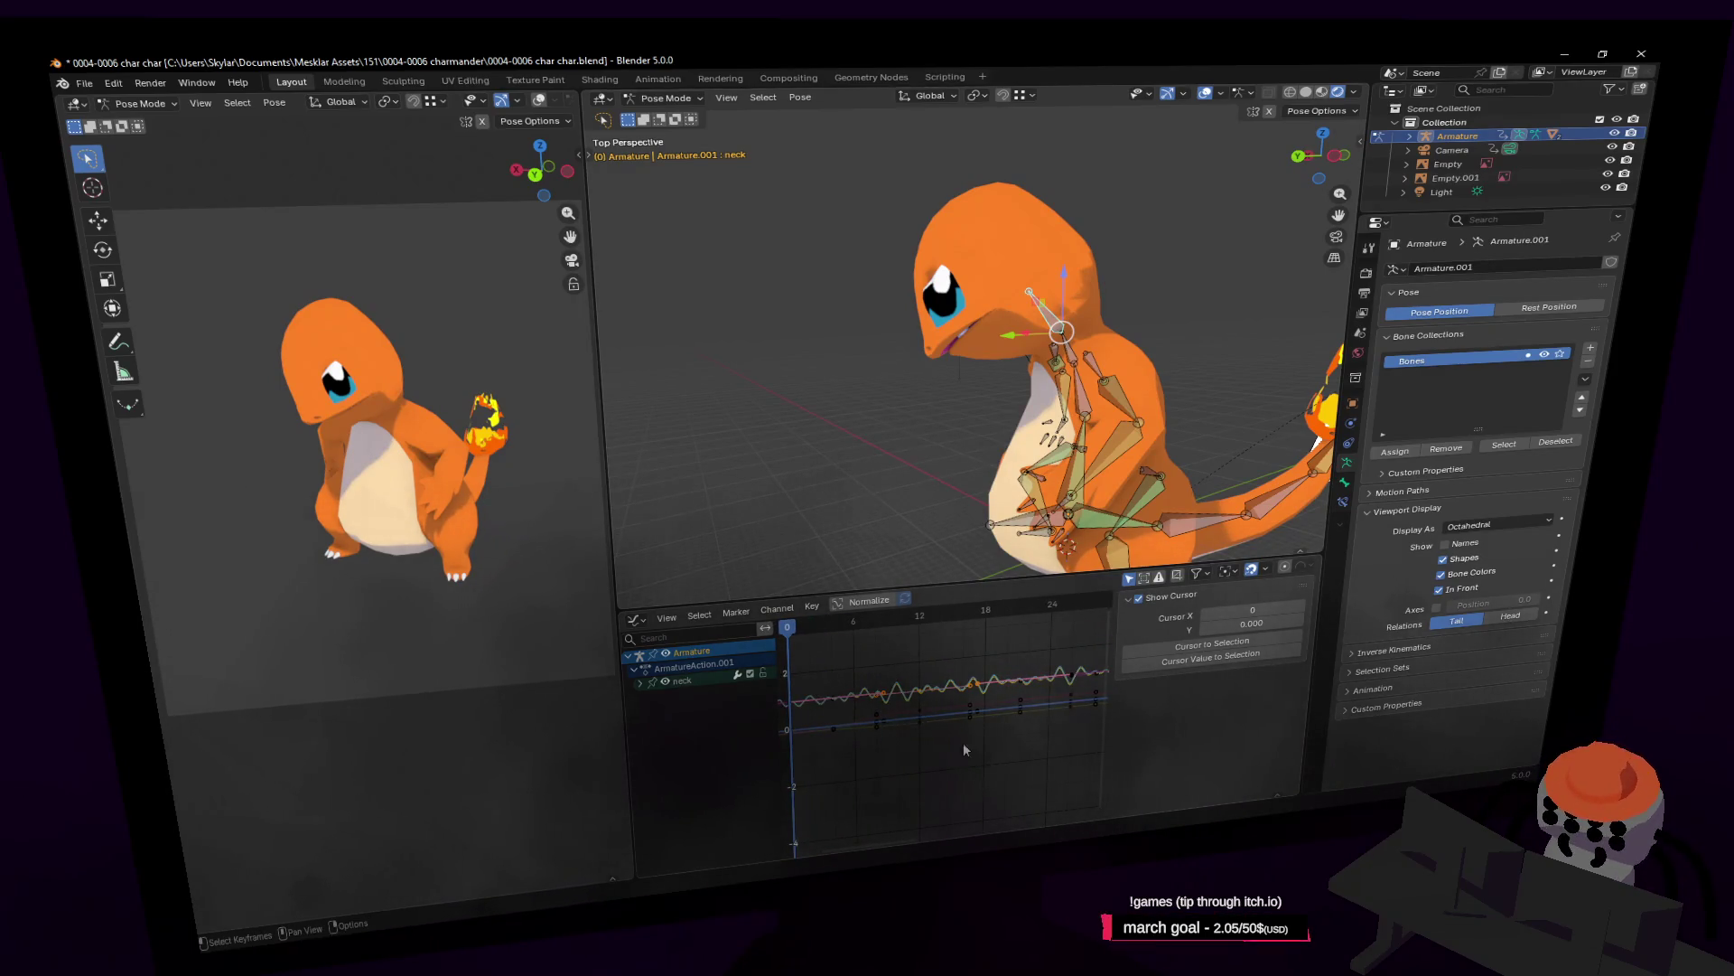
{"action": "key", "text": "space"}
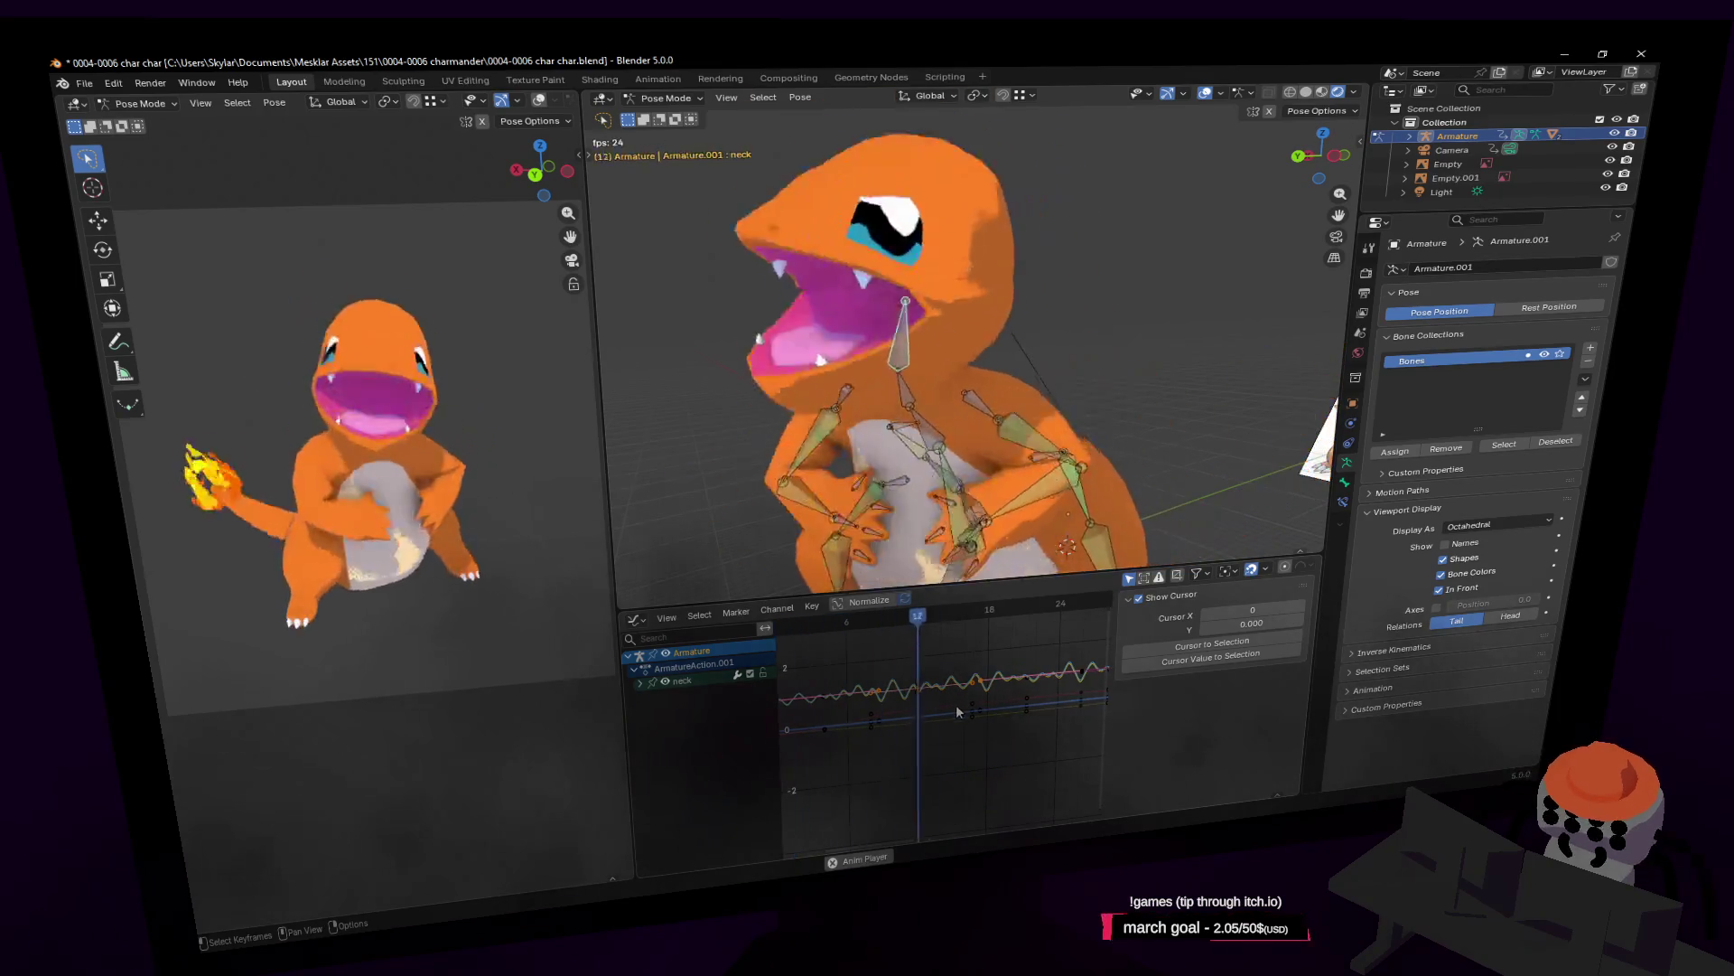
{"action": "key", "text": "Escape"}
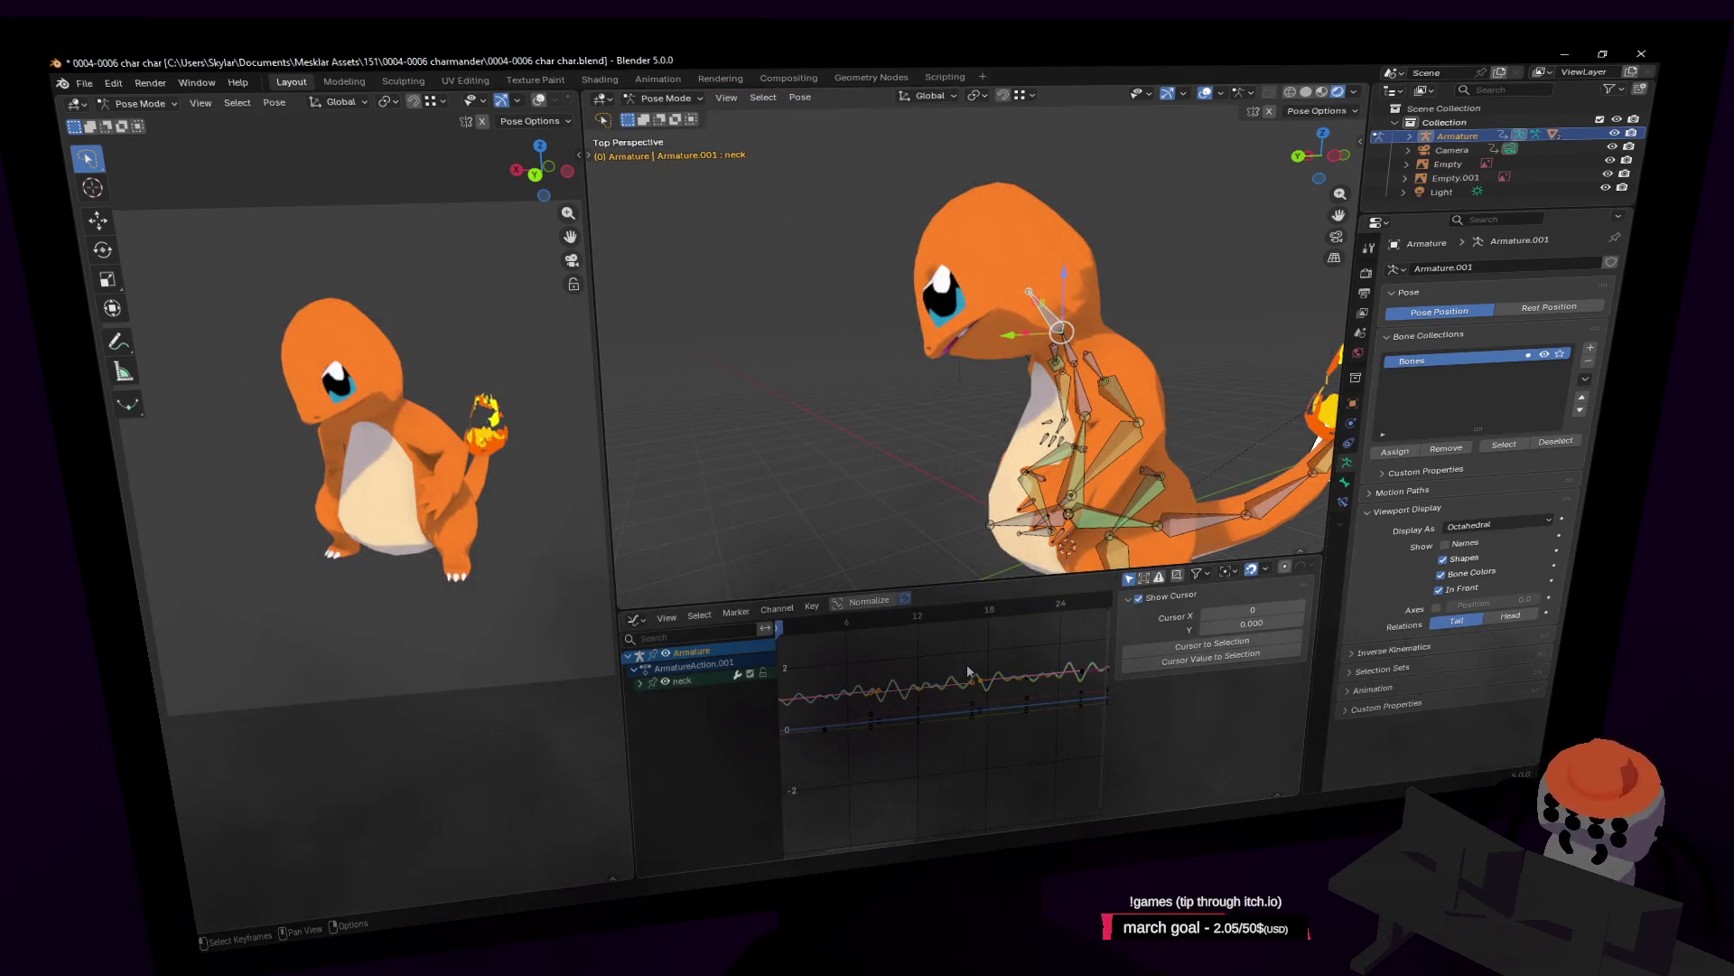
{"action": "key", "text": "Up"}
{"action": "key", "text": "Up"}
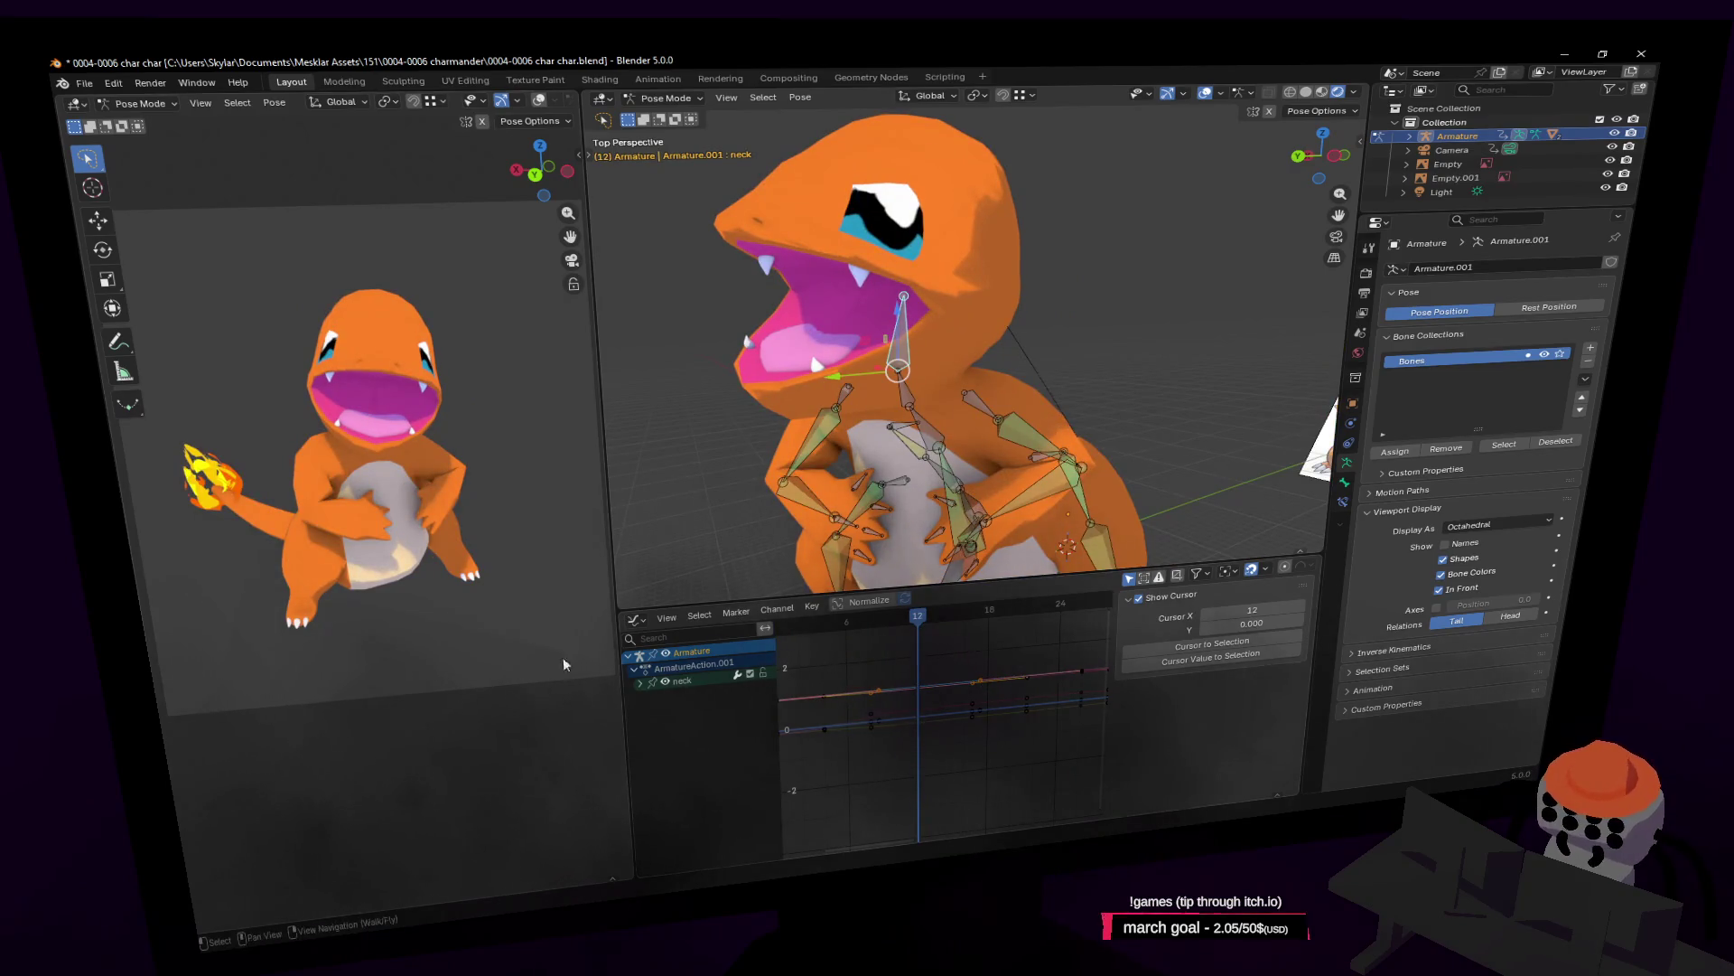
Expand the neck channel group and select the X Location (neck) curve.
{"action": "left_click", "coordinate": [640, 684]}
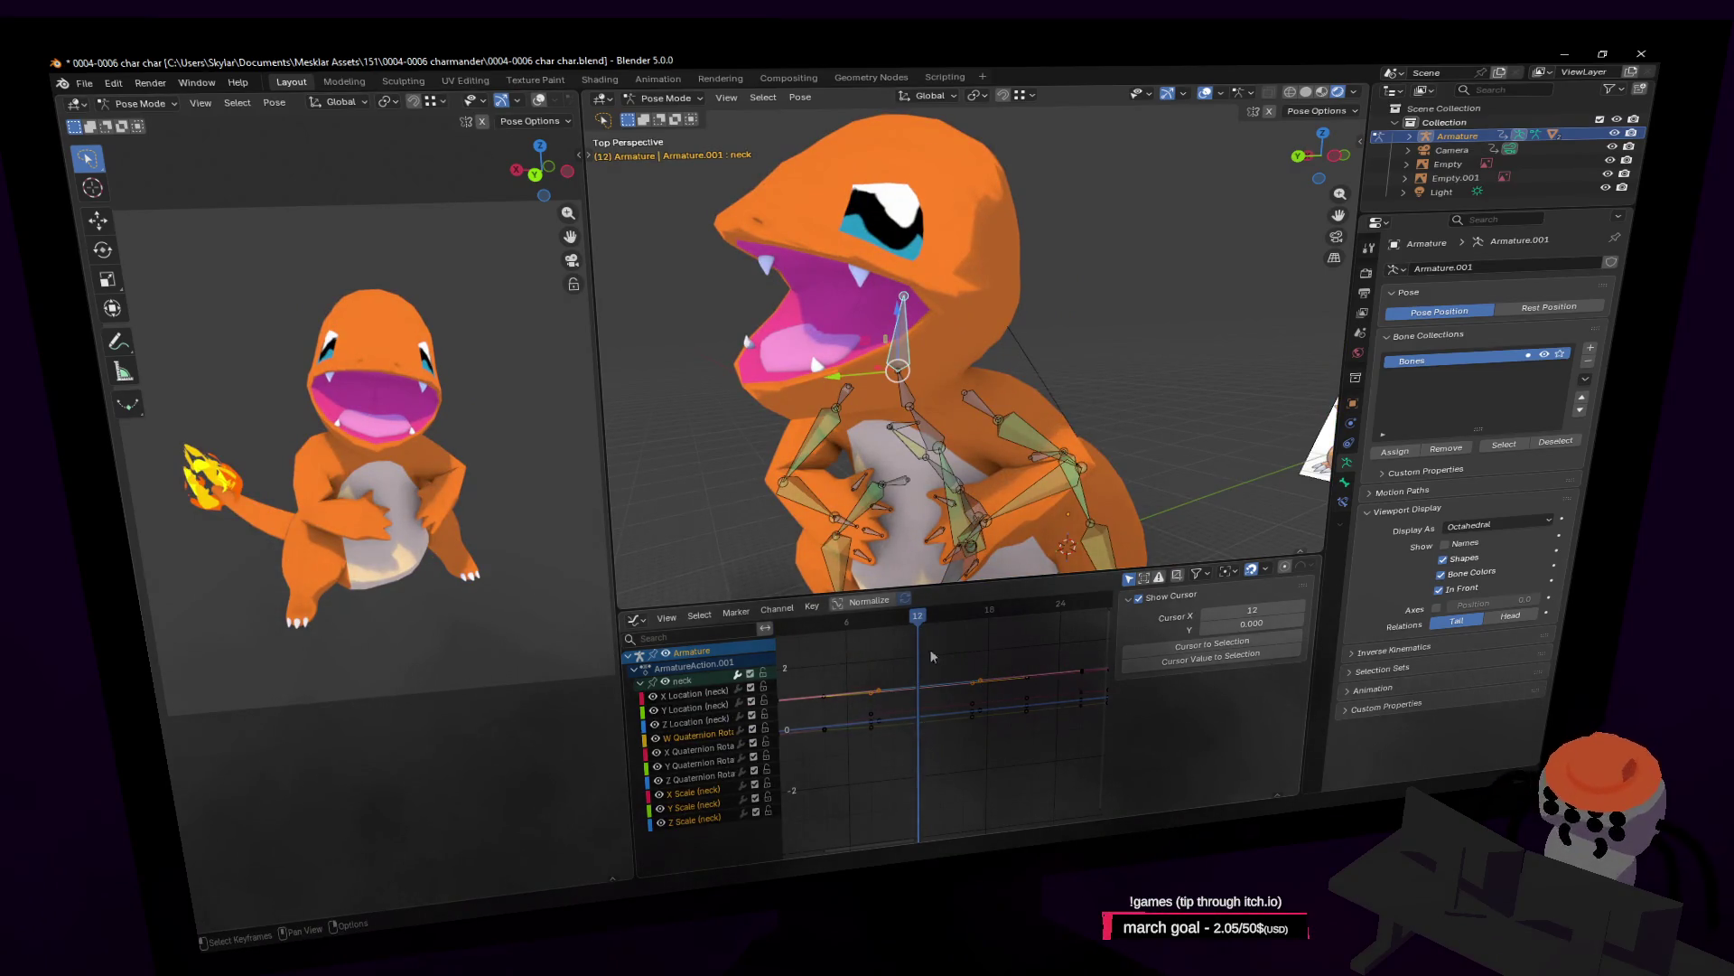
{"action": "middle_click_drag", "start_coordinate": [997, 663], "coordinate": [1007, 662]}
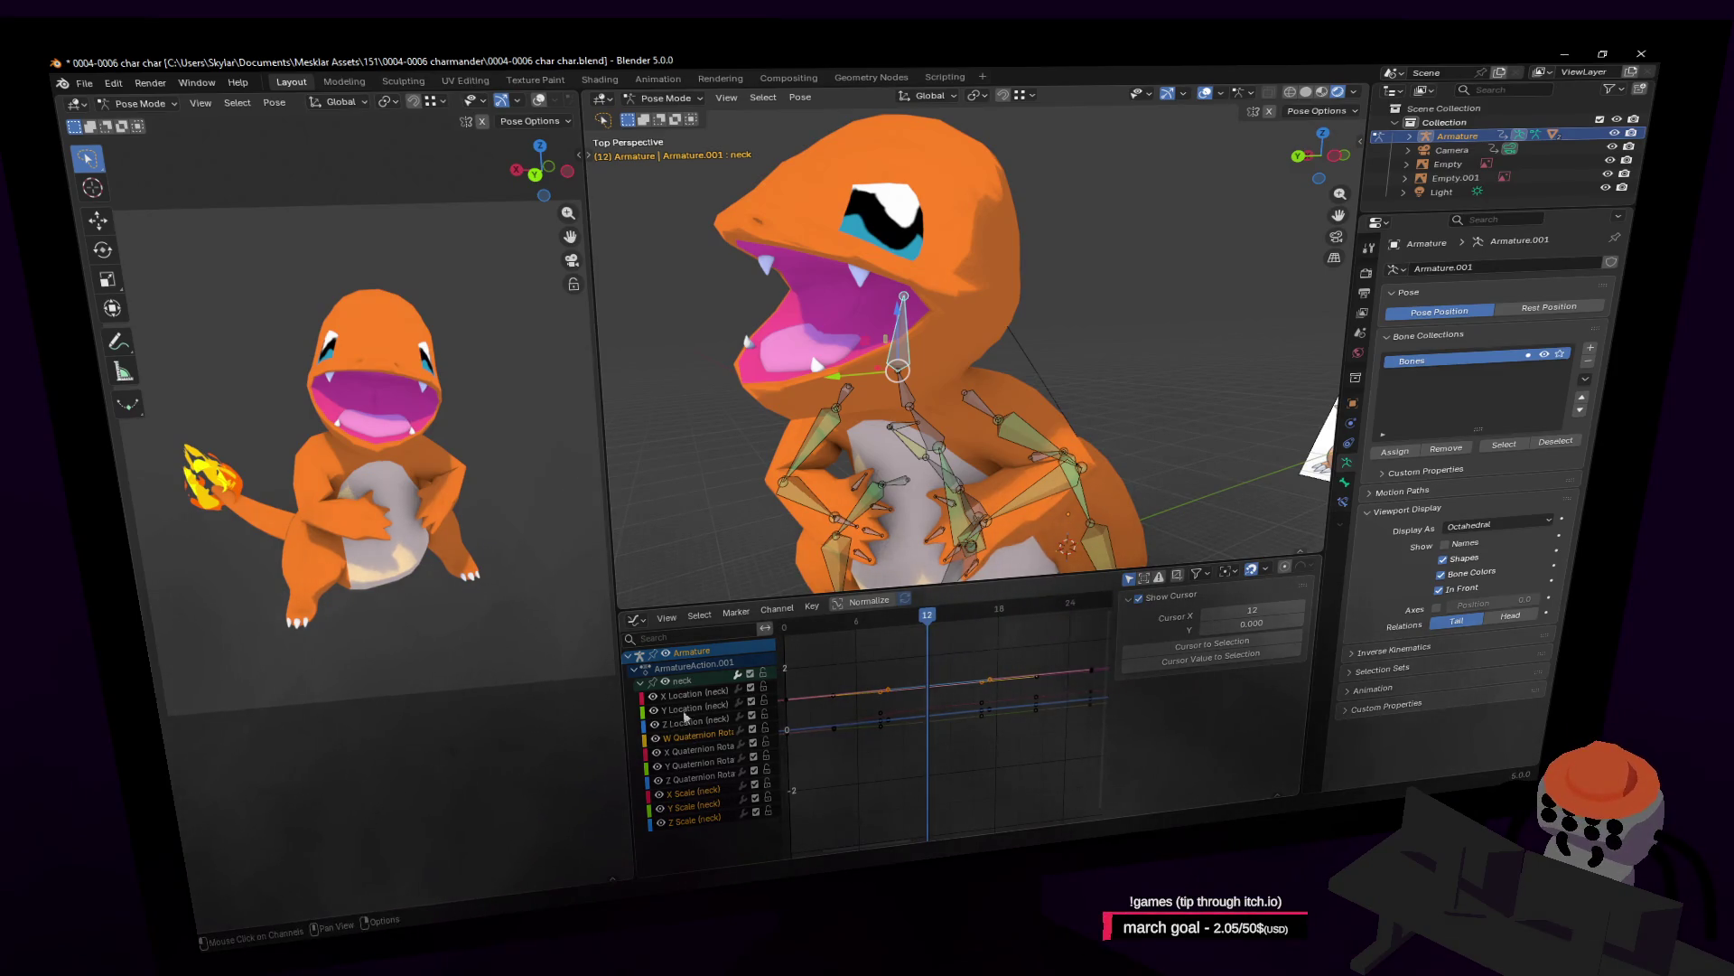
{"action": "key", "text": "KP_Subtract"}
{"action": "mouse_move", "coordinate": [914, 622]}
{"action": "left_mouse_down"}
{"action": "mouse_move", "coordinate": [867, 623]}
{"action": "mouse_move", "coordinate": [923, 636]}
{"action": "left_mouse_up"}
{"action": "left_click", "coordinate": [640, 683]}
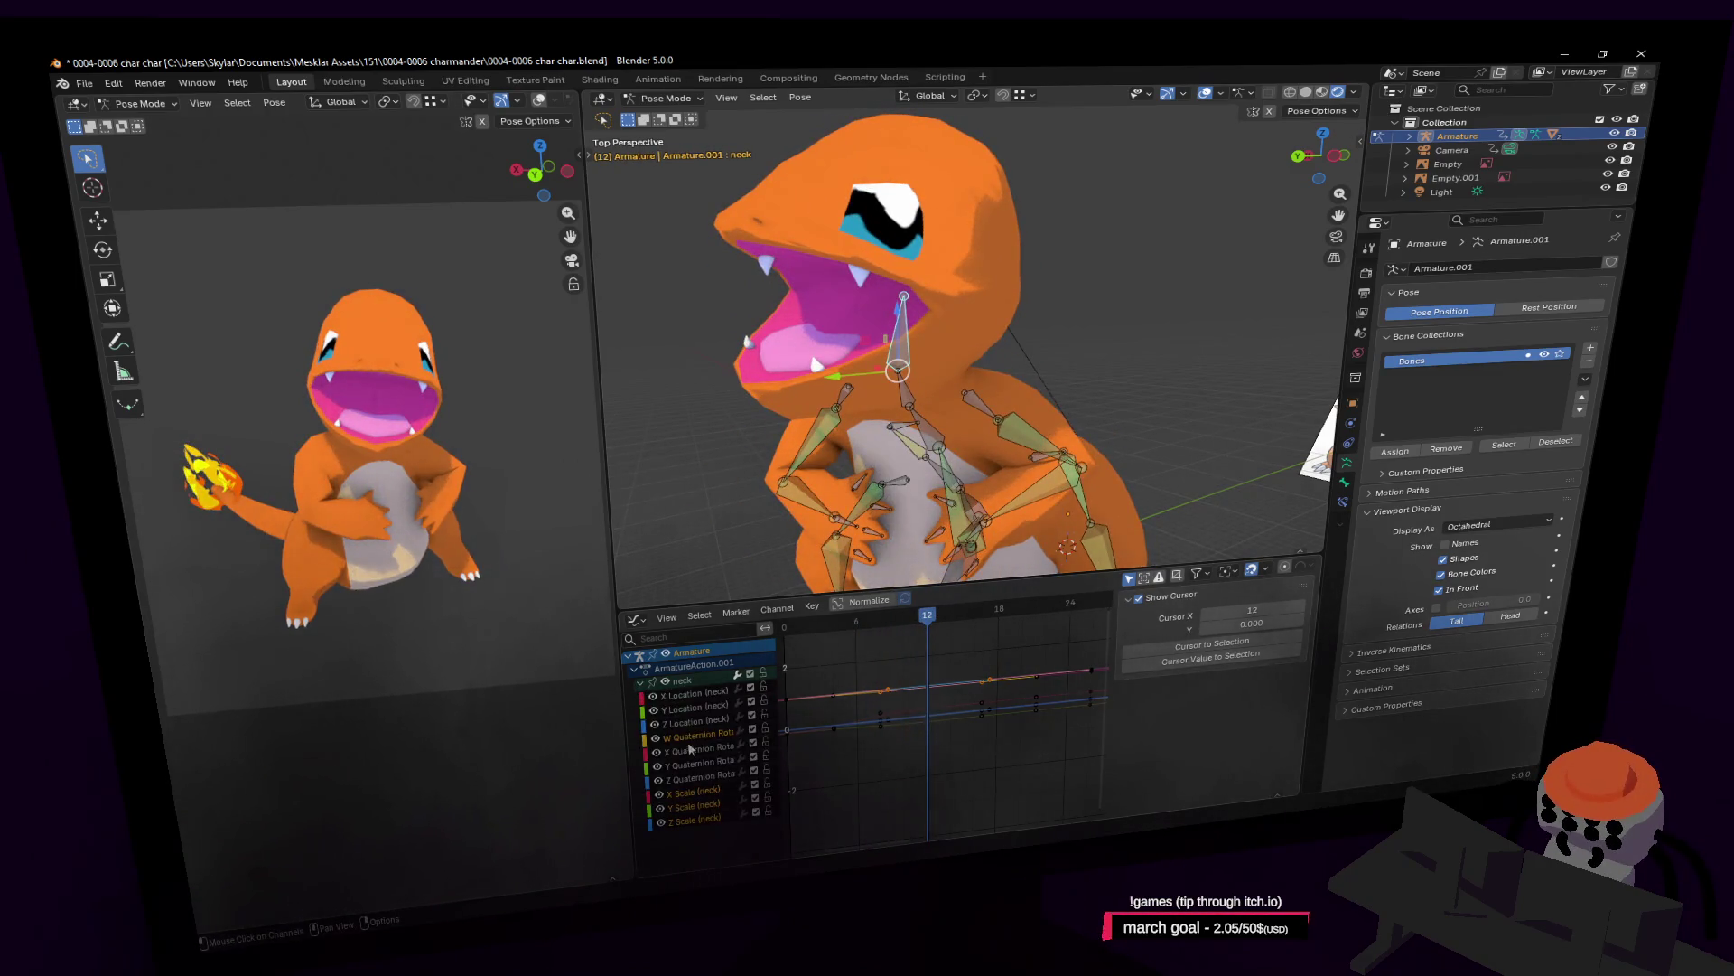
{"action": "left_click", "coordinate": [694, 698]}
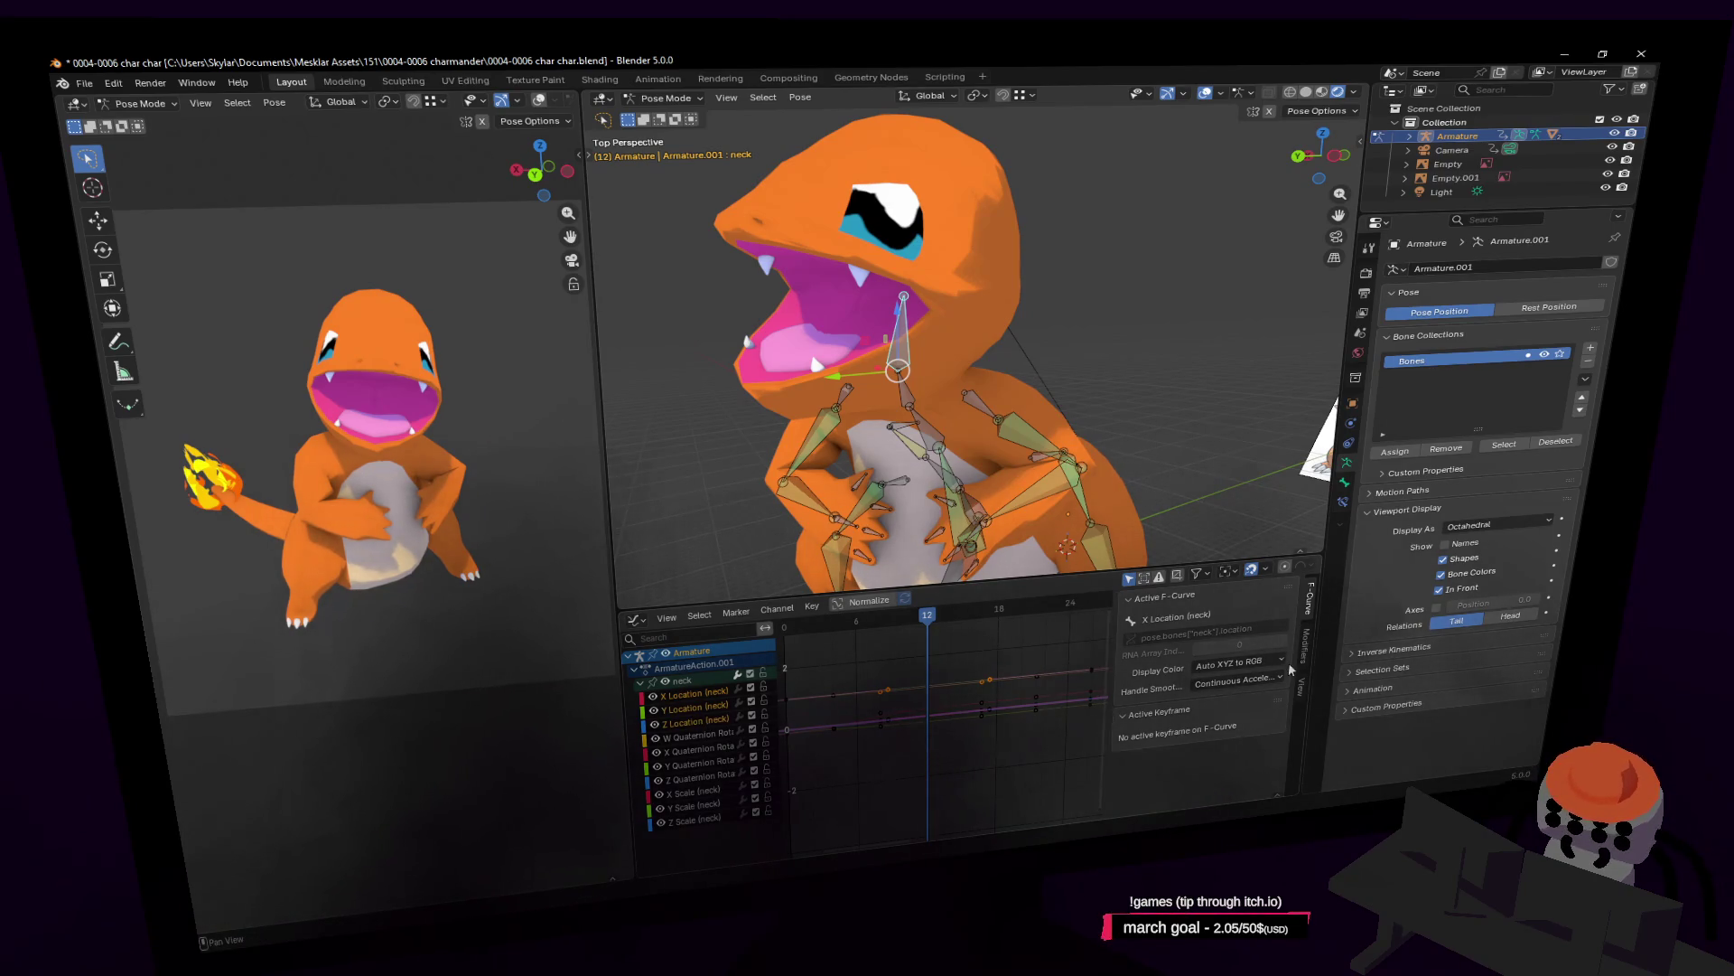
Add a Noise modifier to the X Location (neck) curve and play the animation from frame 0.
{"action": "left_click", "coordinate": [1307, 649]}
{"action": "left_click", "coordinate": [1161, 601]}
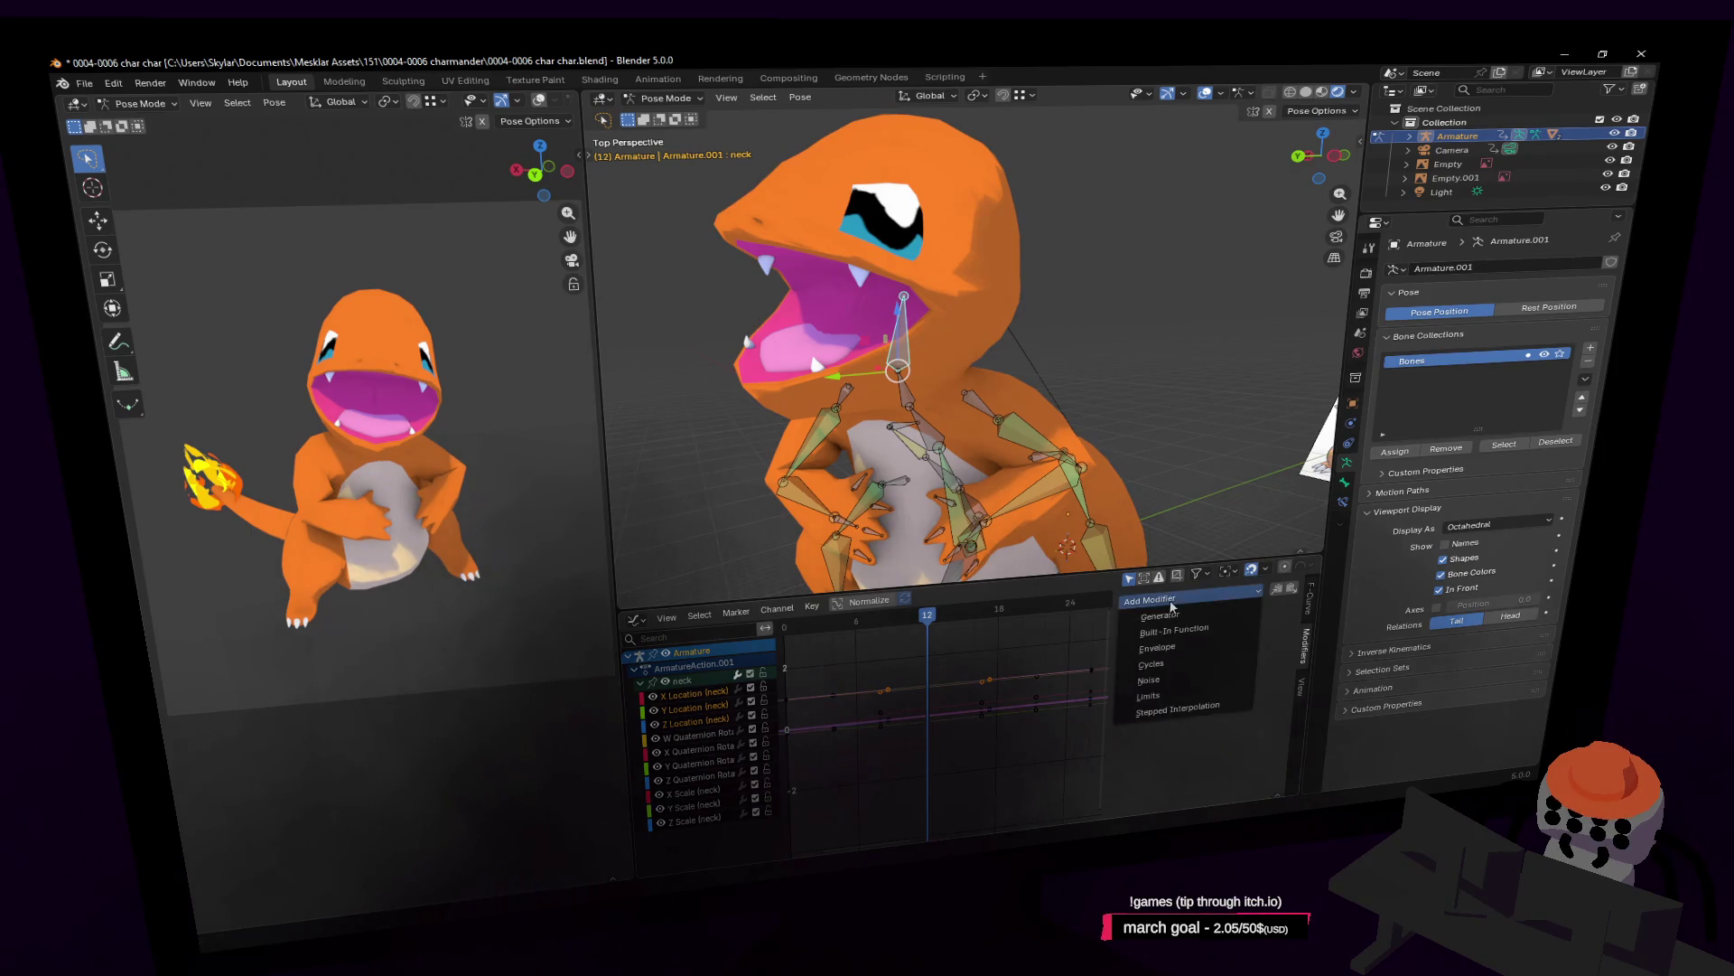
{"action": "left_click", "coordinate": [1151, 681]}
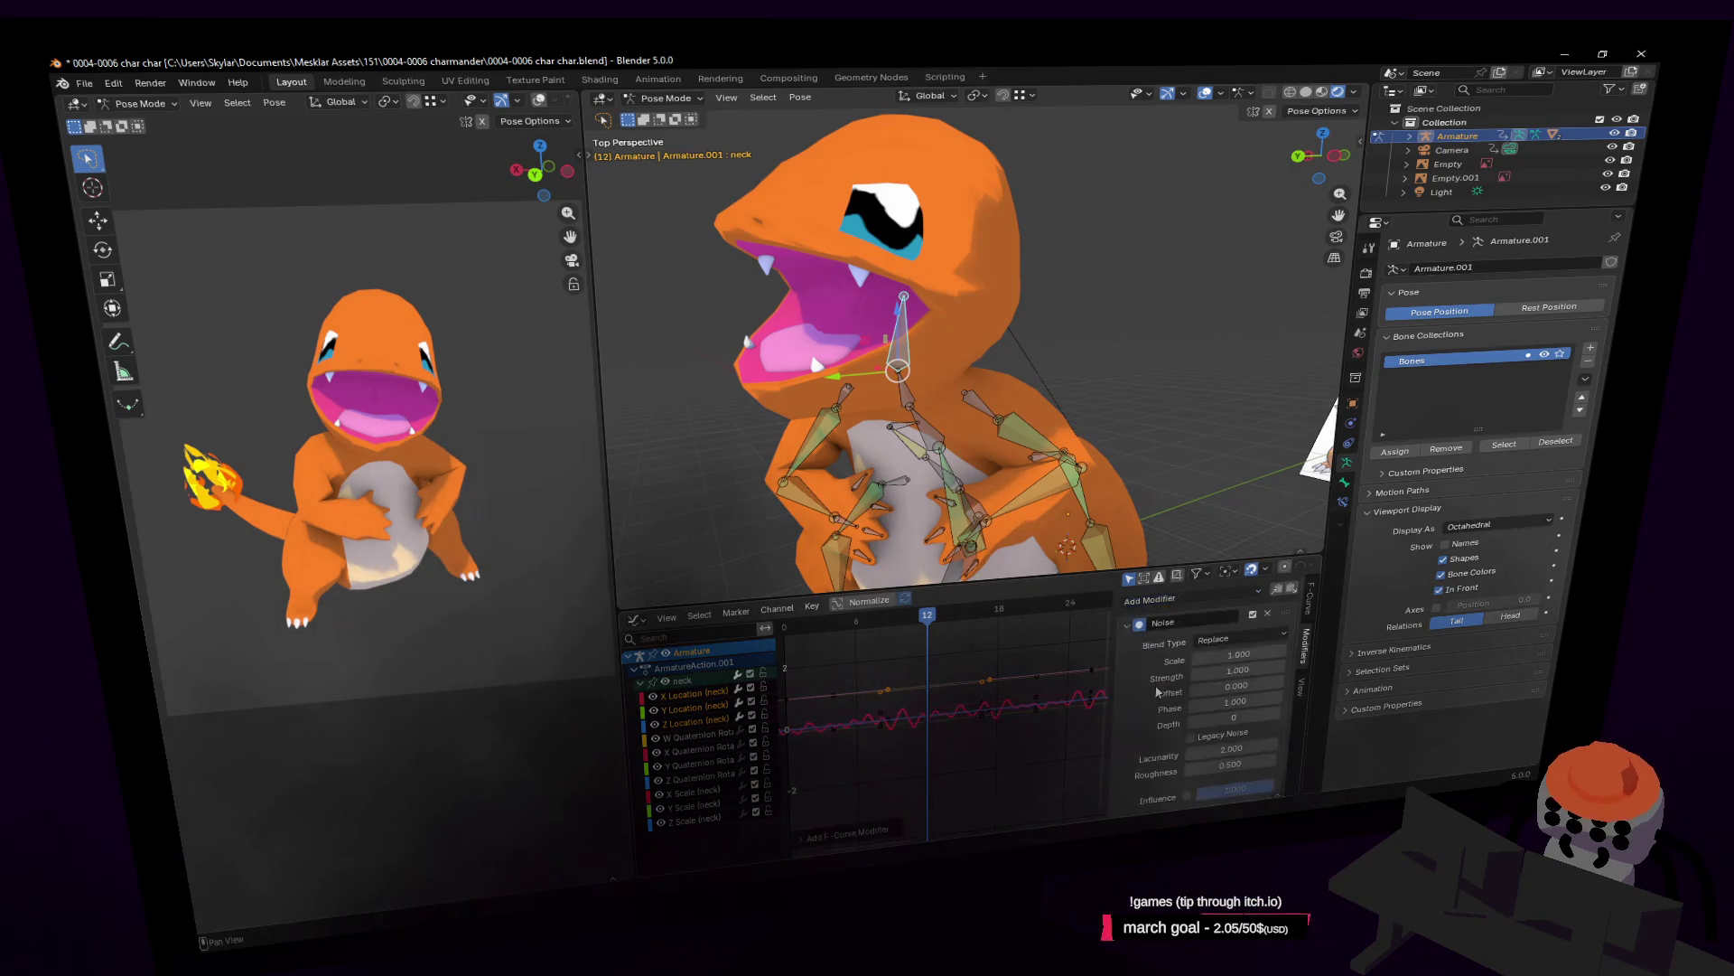
{"action": "key", "text": "space"}
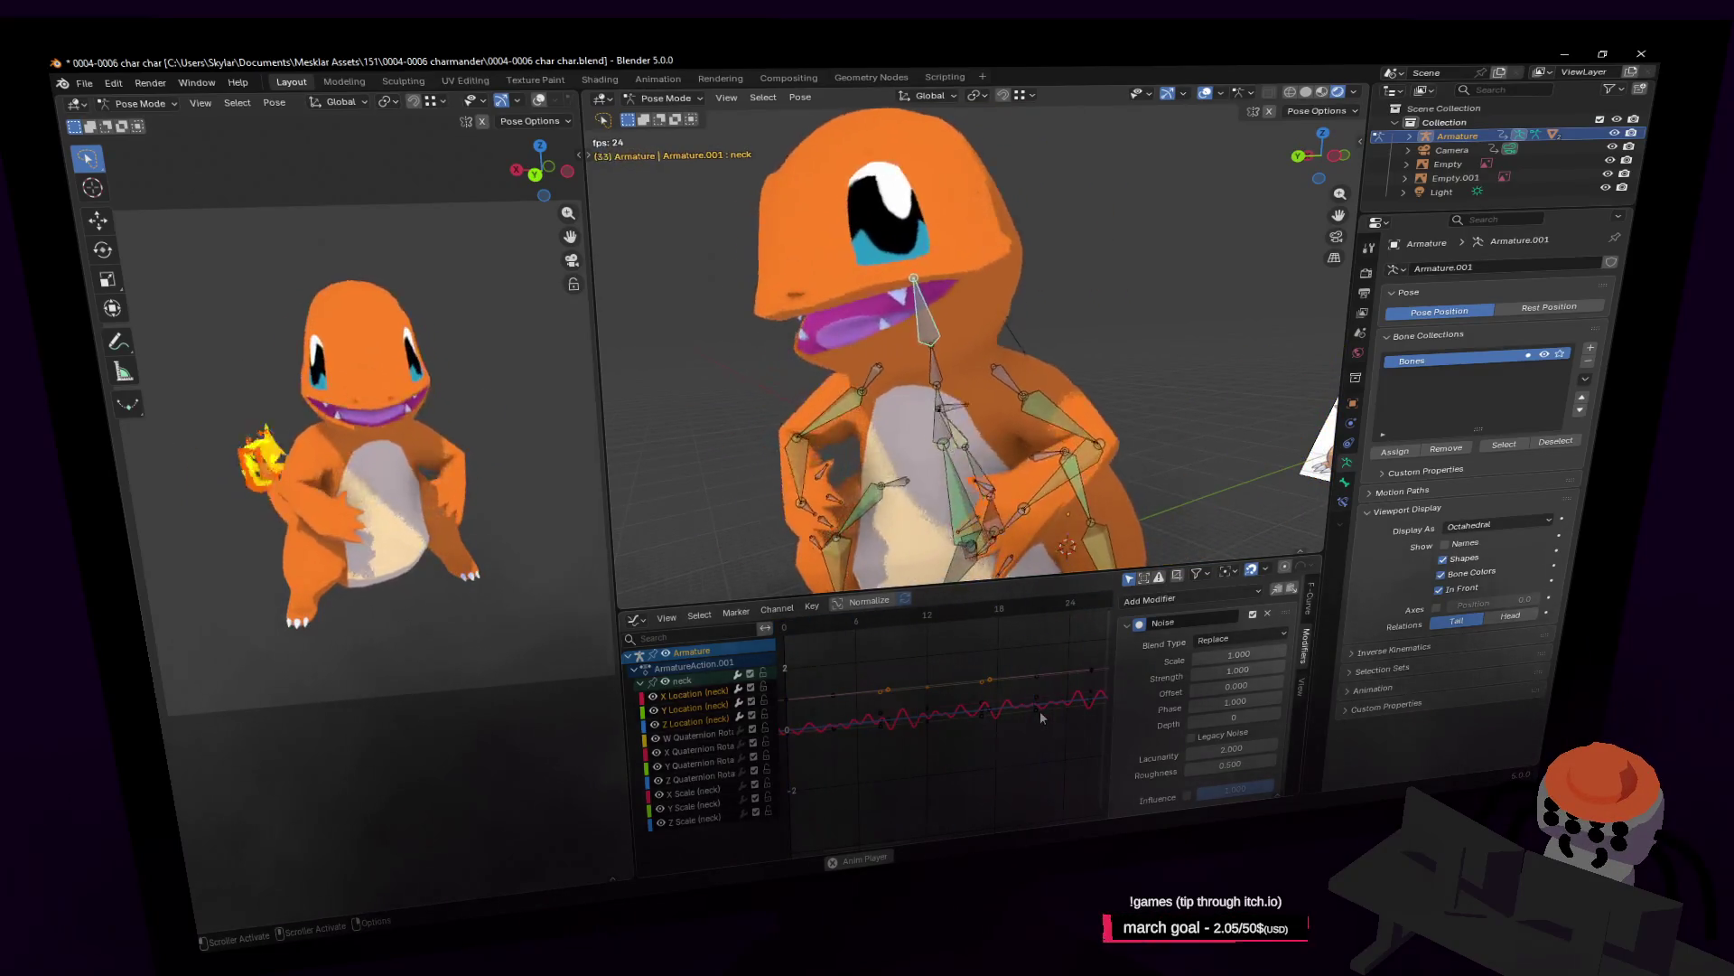
{"action": "key", "text": "Escape"}
{"action": "key", "text": "space"}
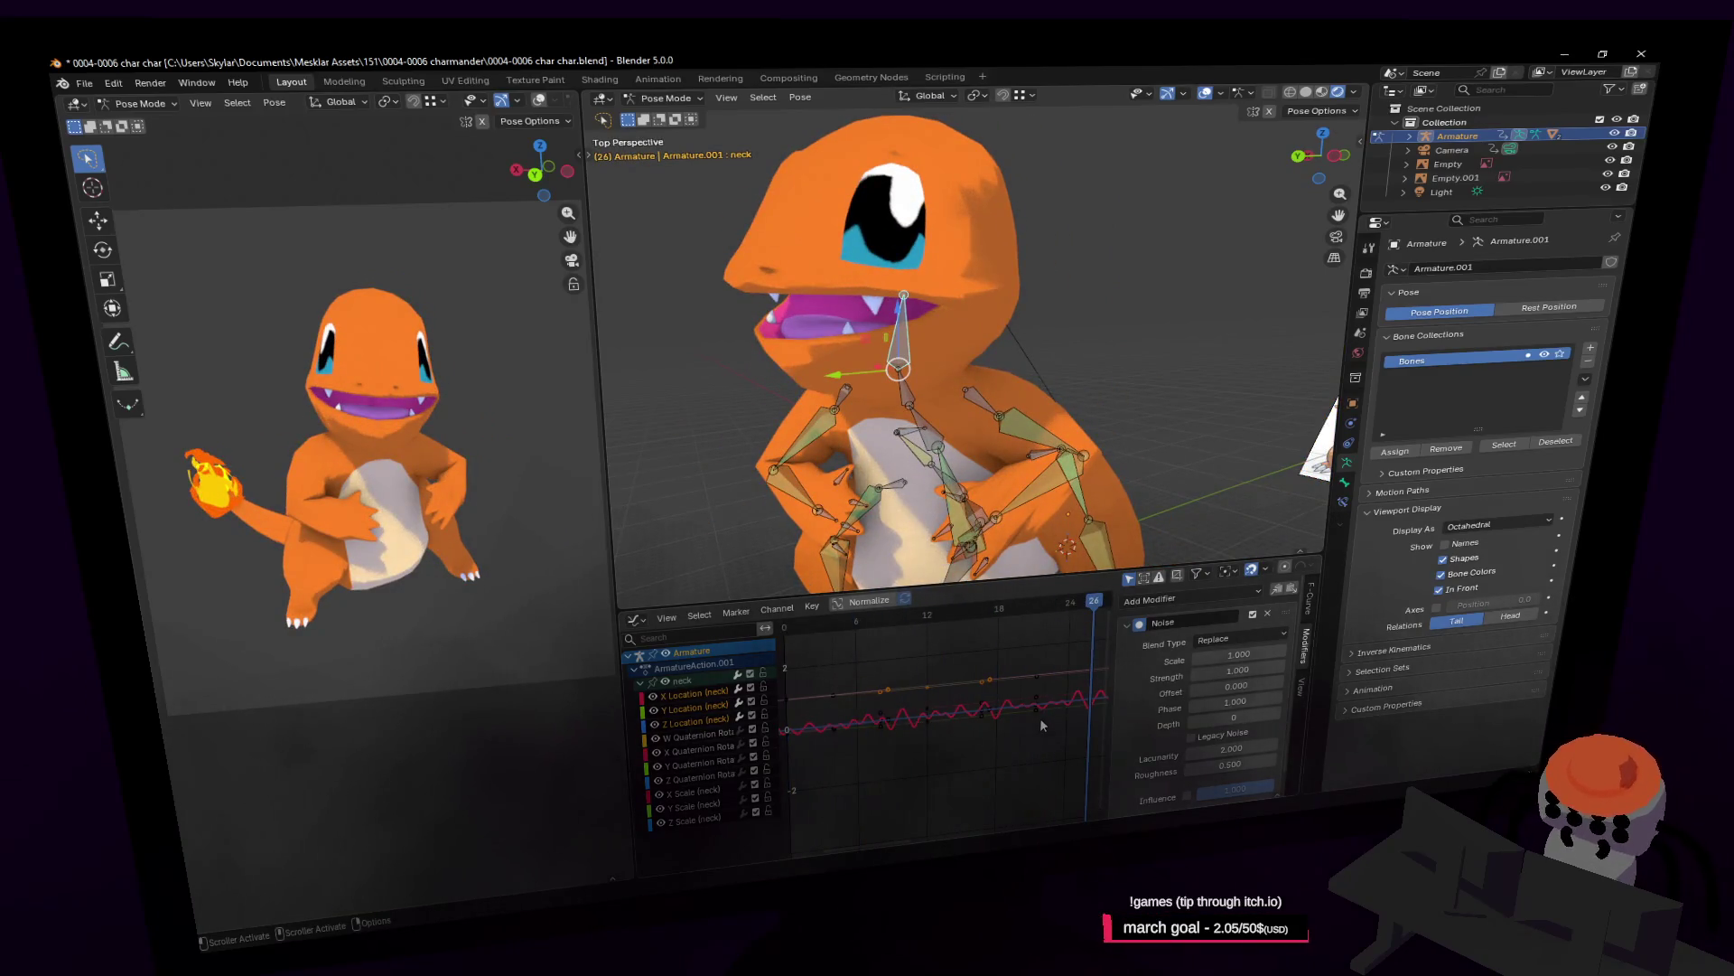
Set the X Location noise to Scale 0.700 and Strength 7.200, then preview the playback.
{"action": "left_click_drag", "start_coordinate": [1236, 654], "coordinate": [1283, 654]}
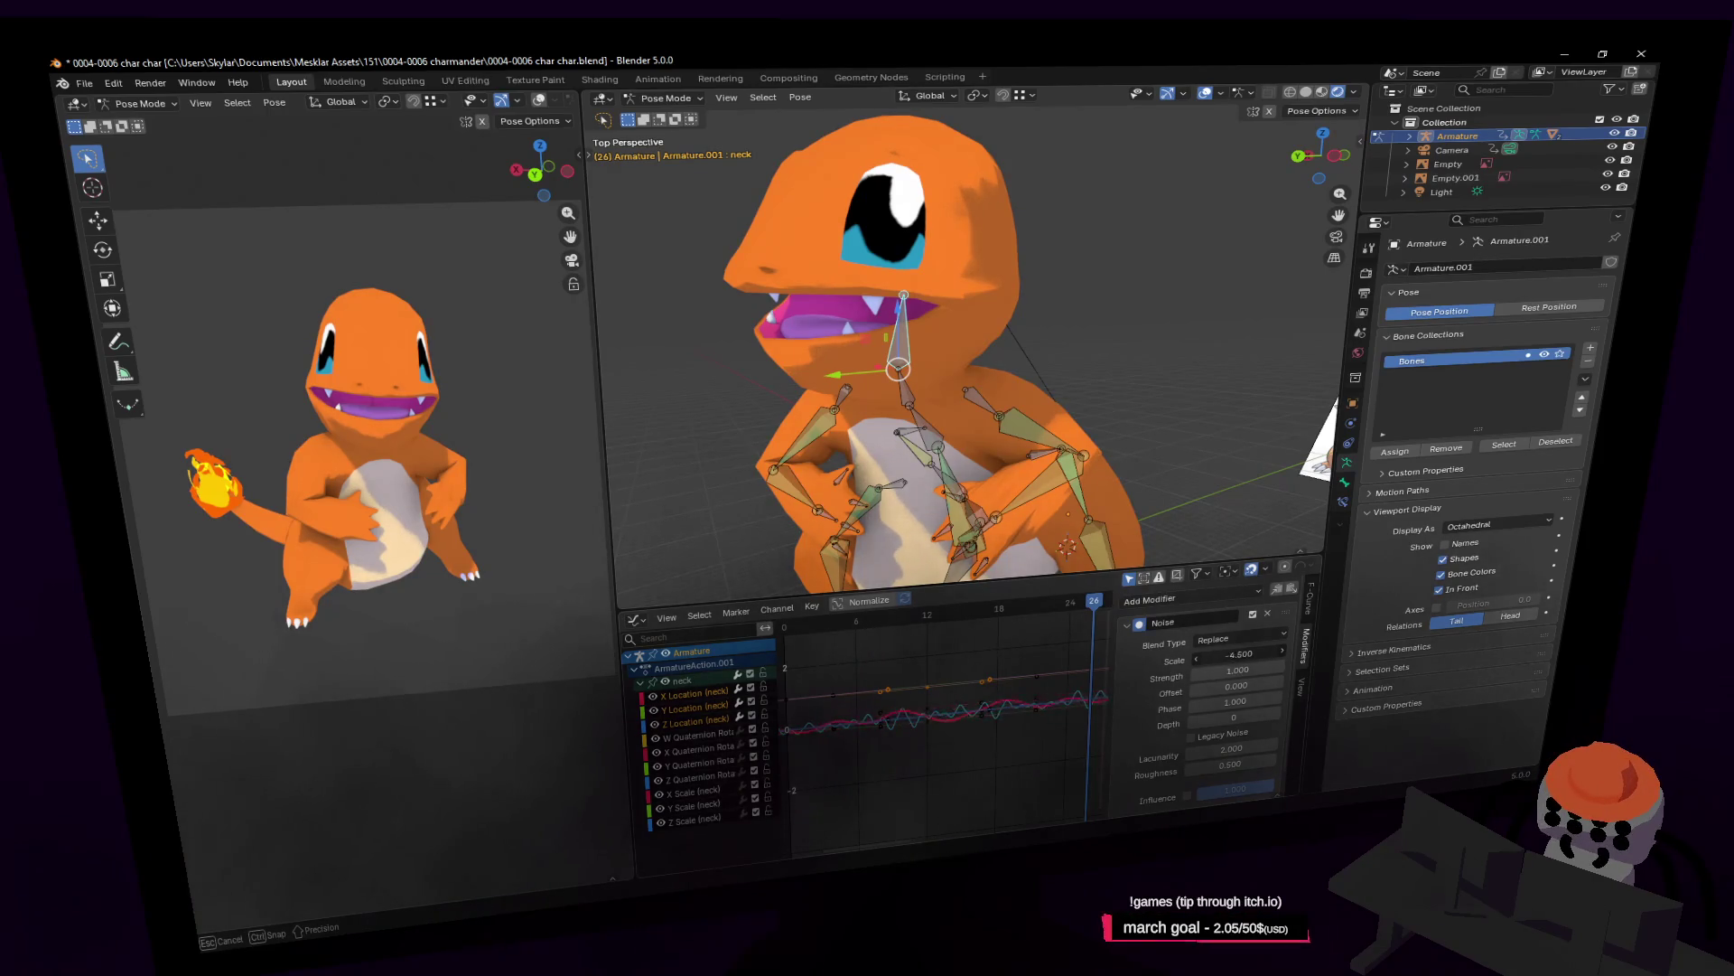
{"action": "mouse_move", "coordinate": [1236, 654]}
{"action": "left_mouse_down"}
{"action": "mouse_move", "coordinate": [1292, 670]}
{"action": "mouse_move", "coordinate": [1240, 684]}
{"action": "left_mouse_up"}
{"action": "key", "text": "space"}
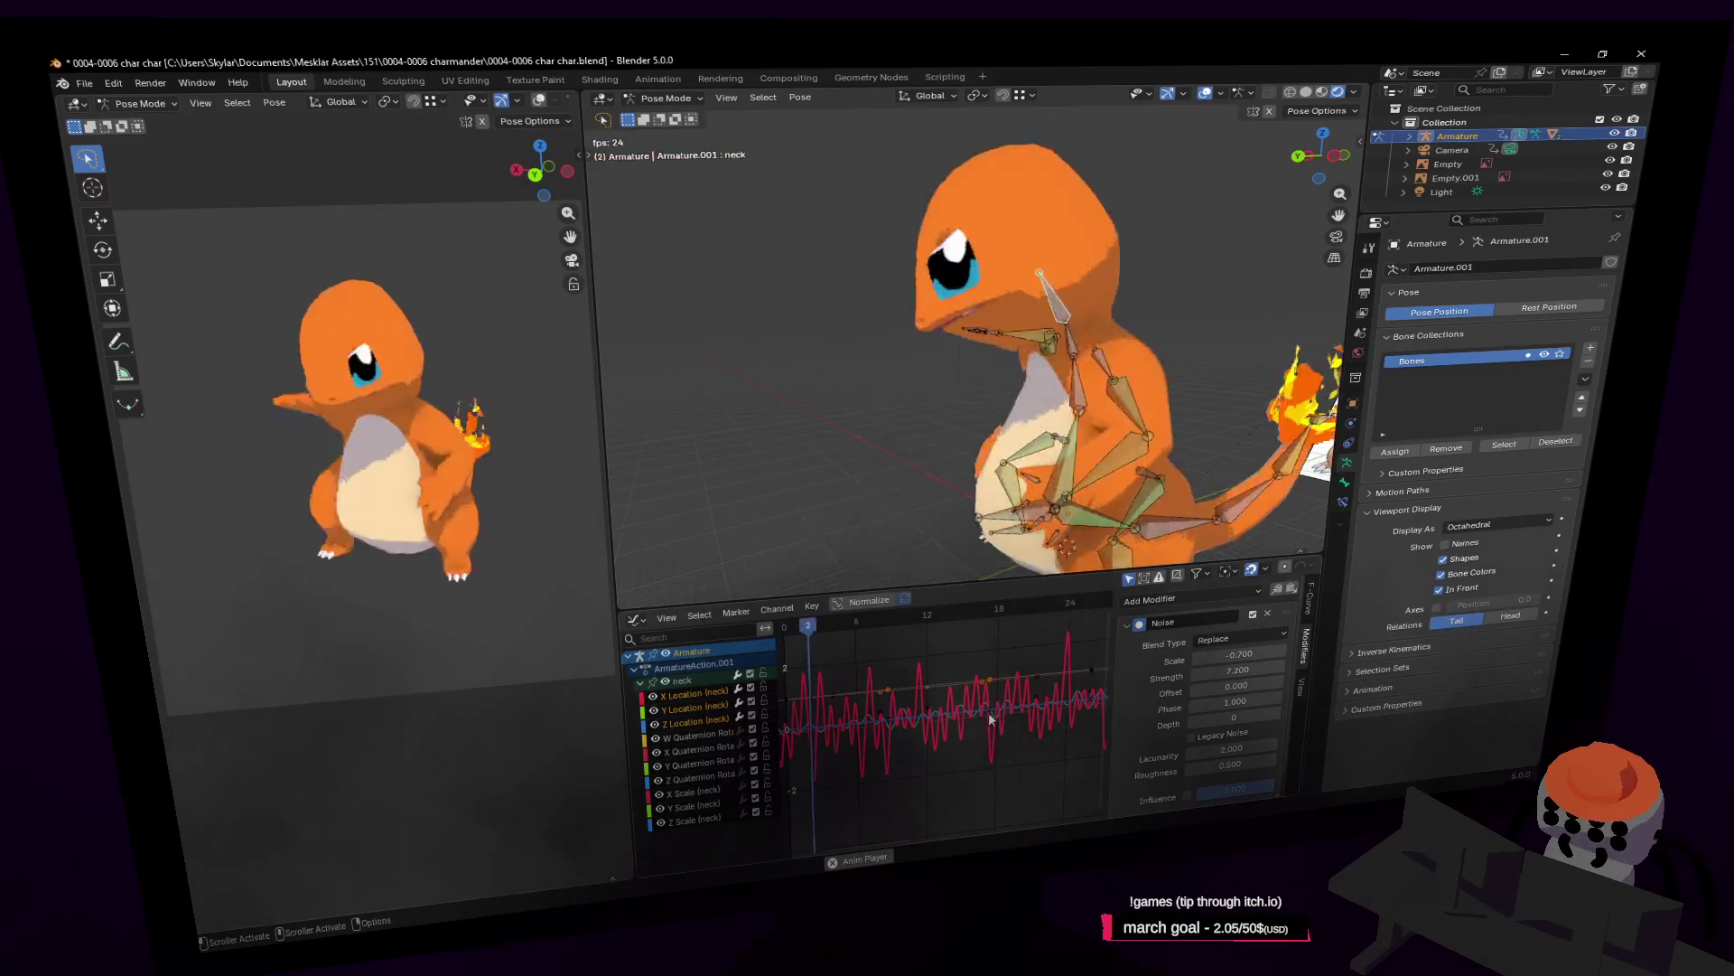
{"action": "key", "text": "space"}
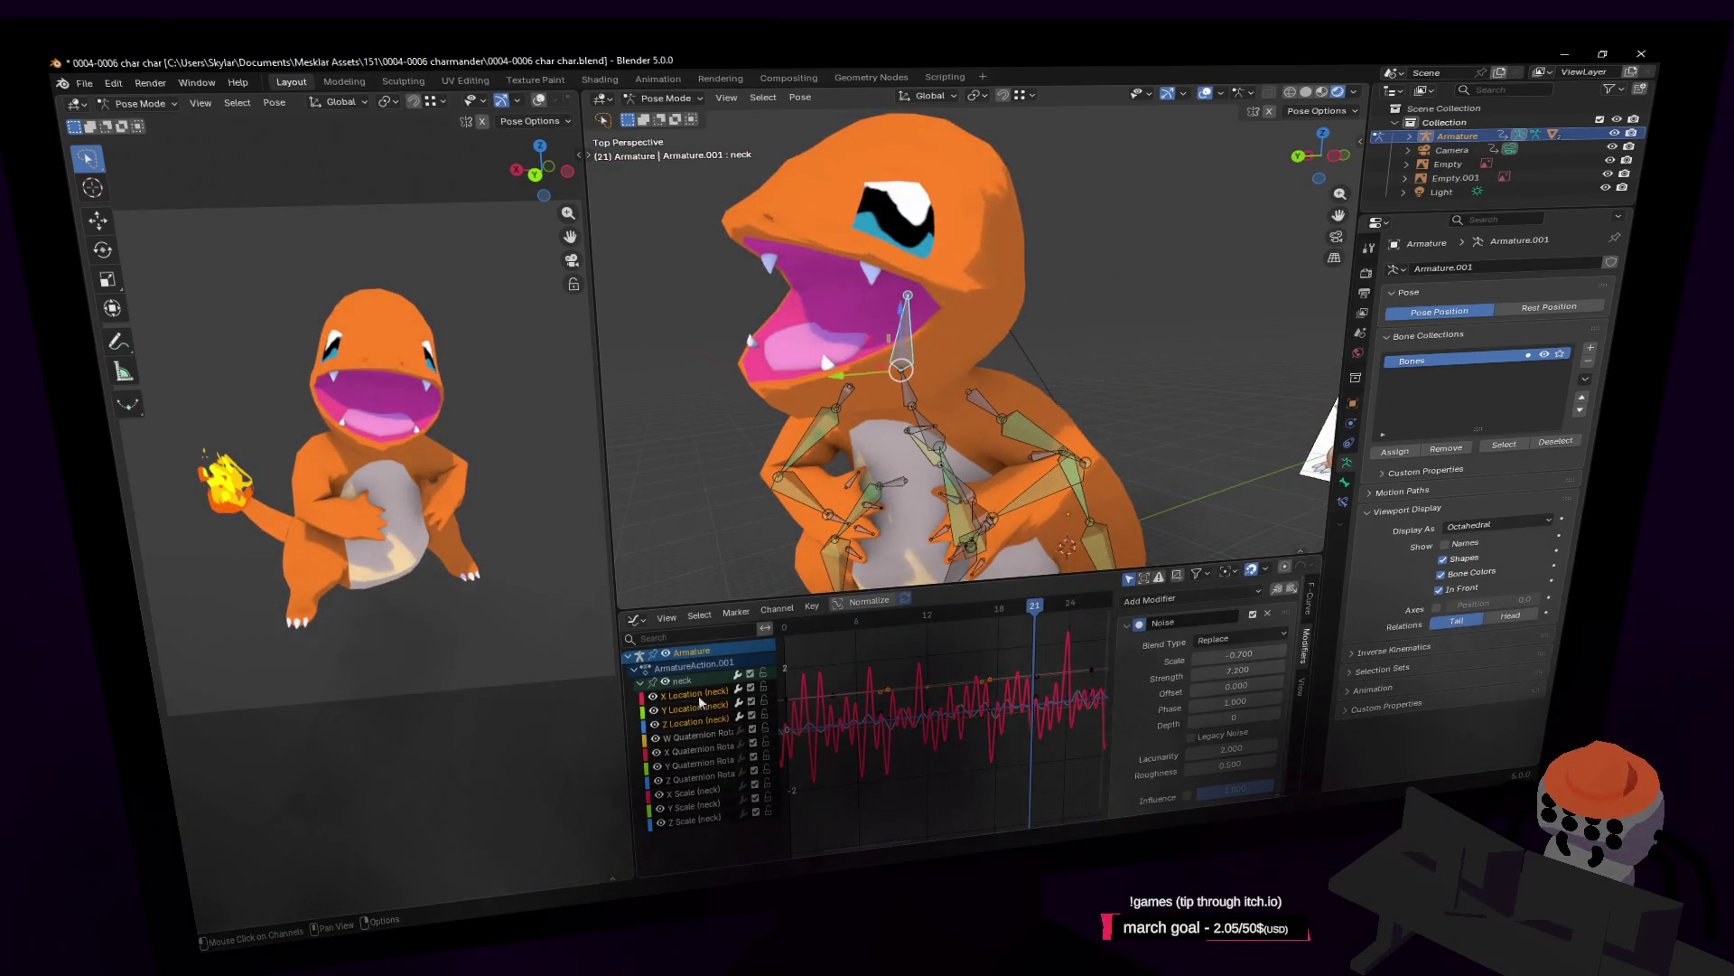
Inspect the Y and Z Location (neck) curves, then return to X Location.
{"action": "left_click", "coordinate": [687, 709]}
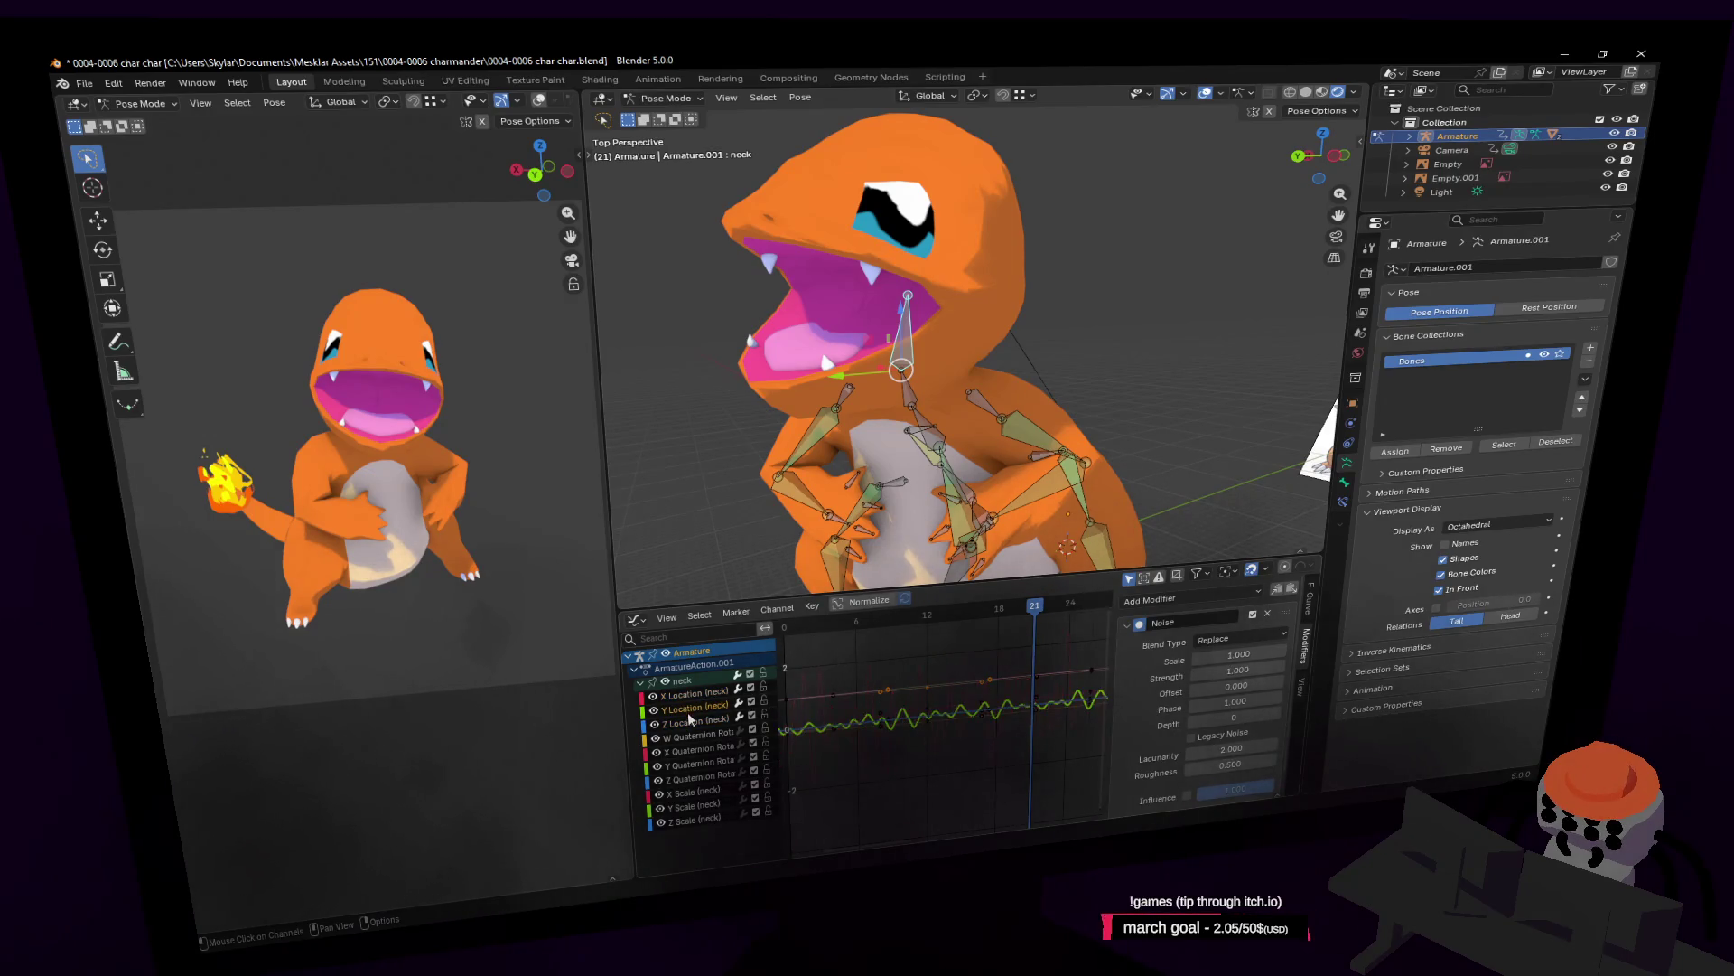
{"action": "left_click", "coordinate": [685, 719]}
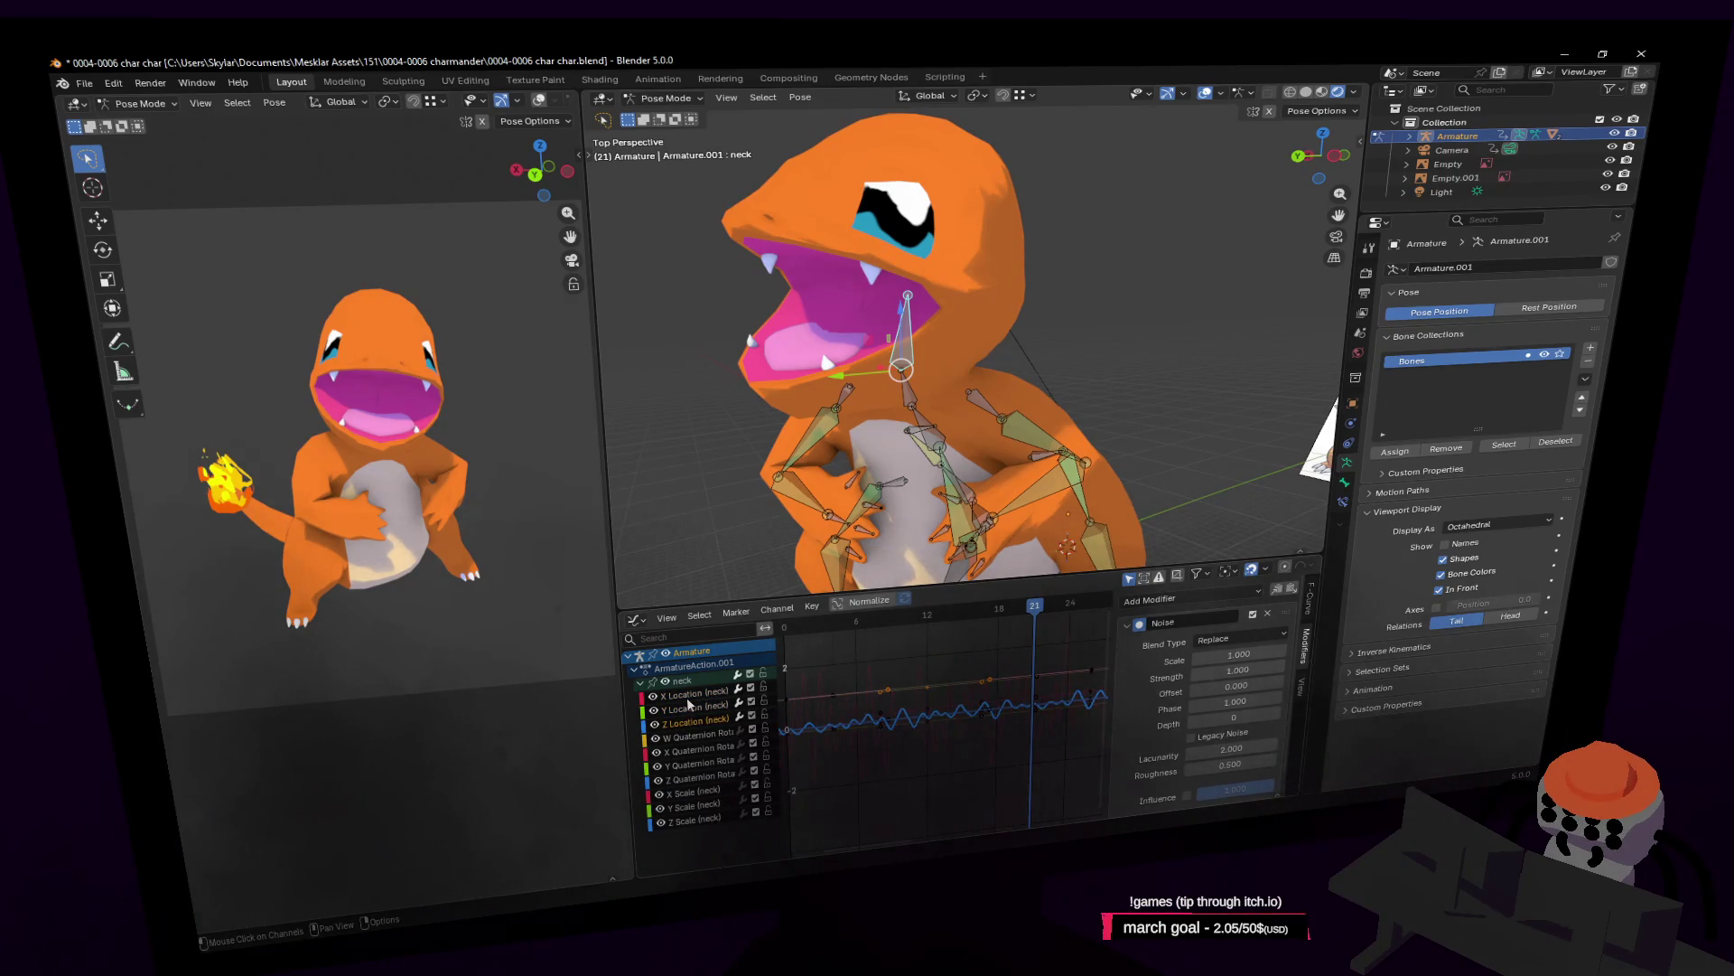
{"action": "left_click", "coordinate": [687, 700]}
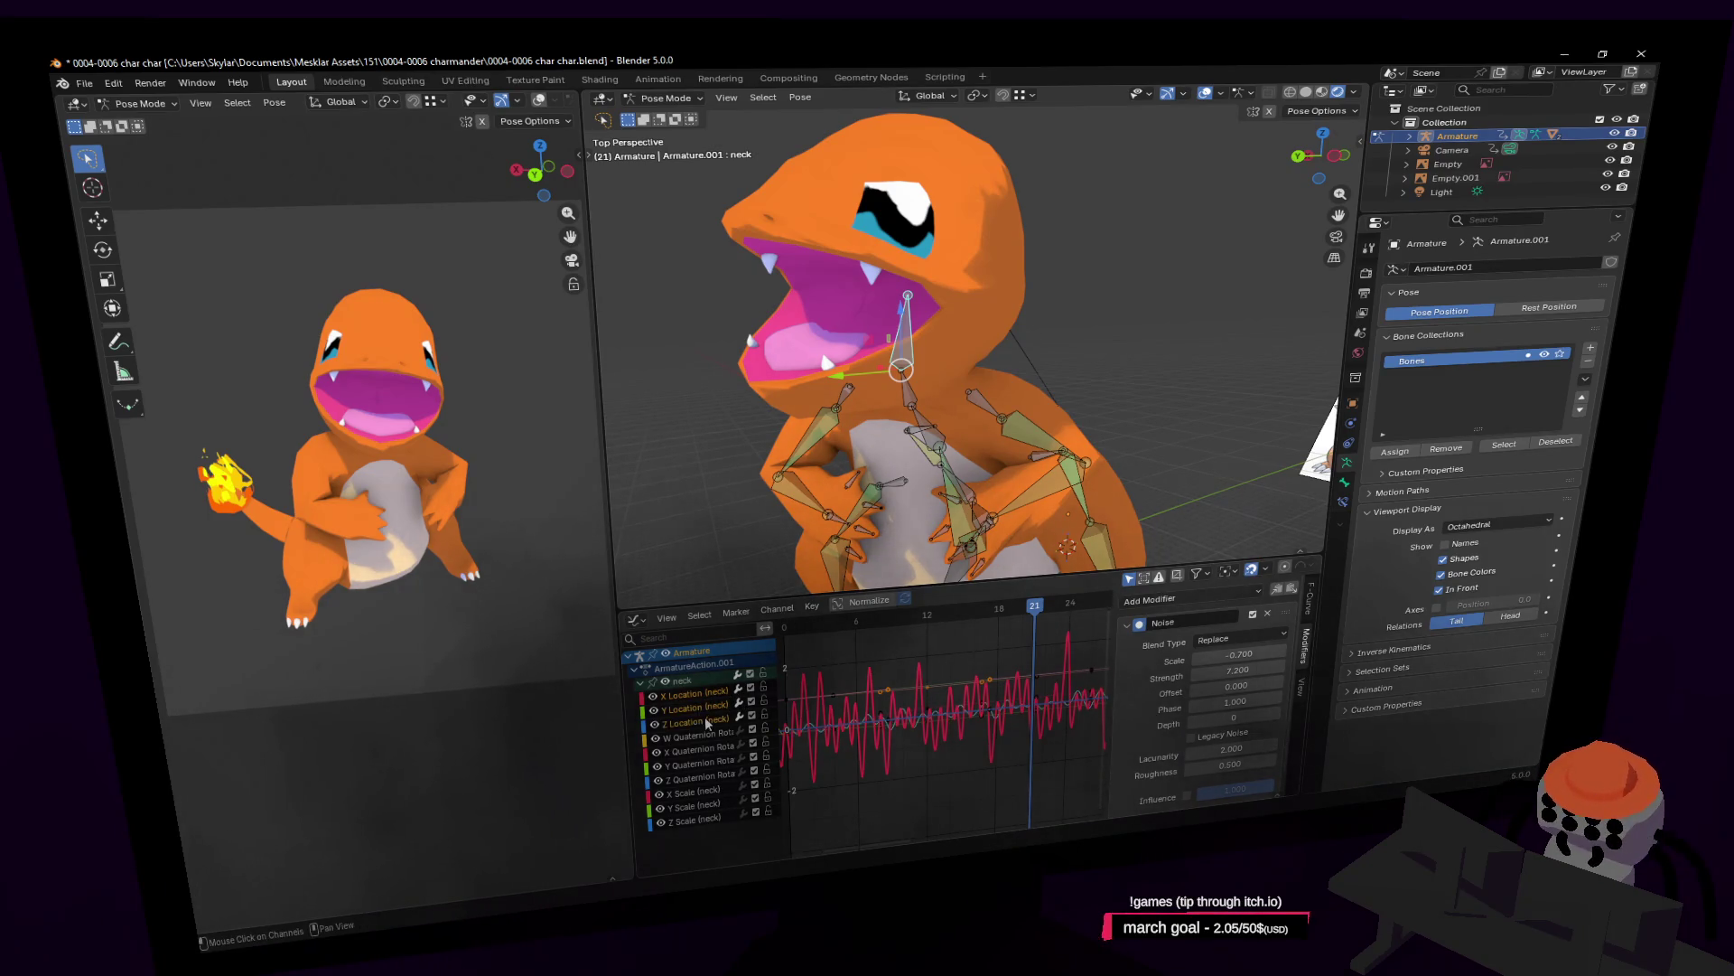
Remove the Noise modifiers from the neck's X and Z Location curves.
{"action": "left_click", "coordinate": [1269, 617]}
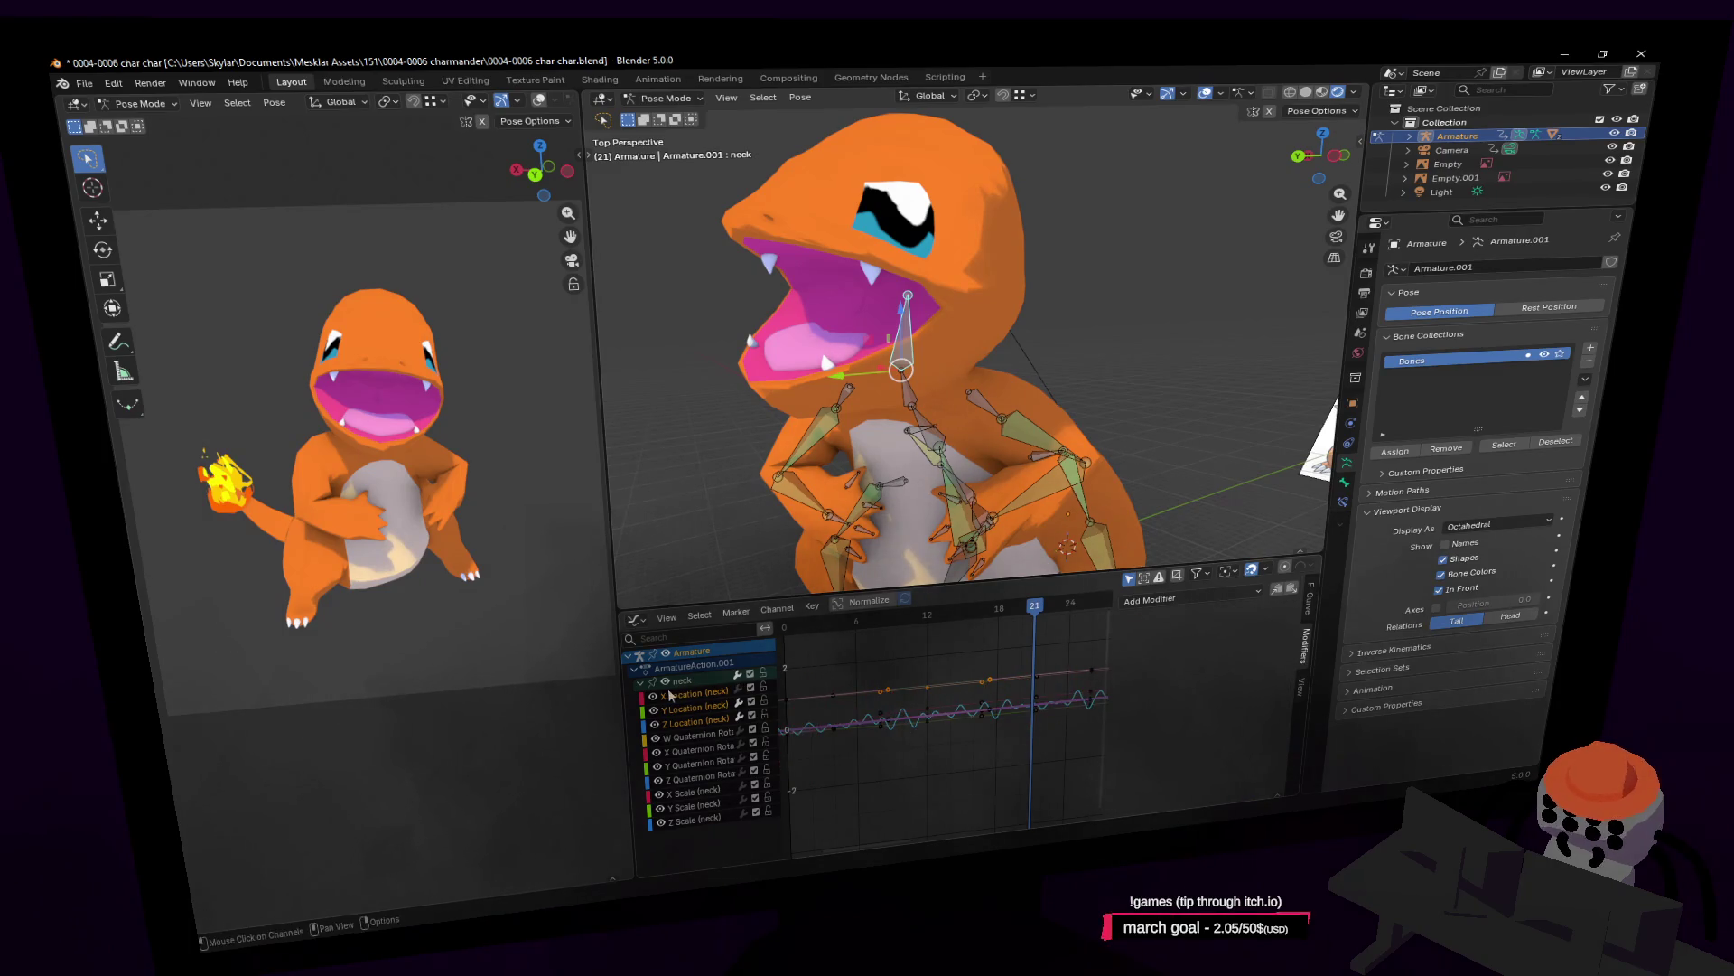
{"action": "left_click", "coordinate": [685, 718]}
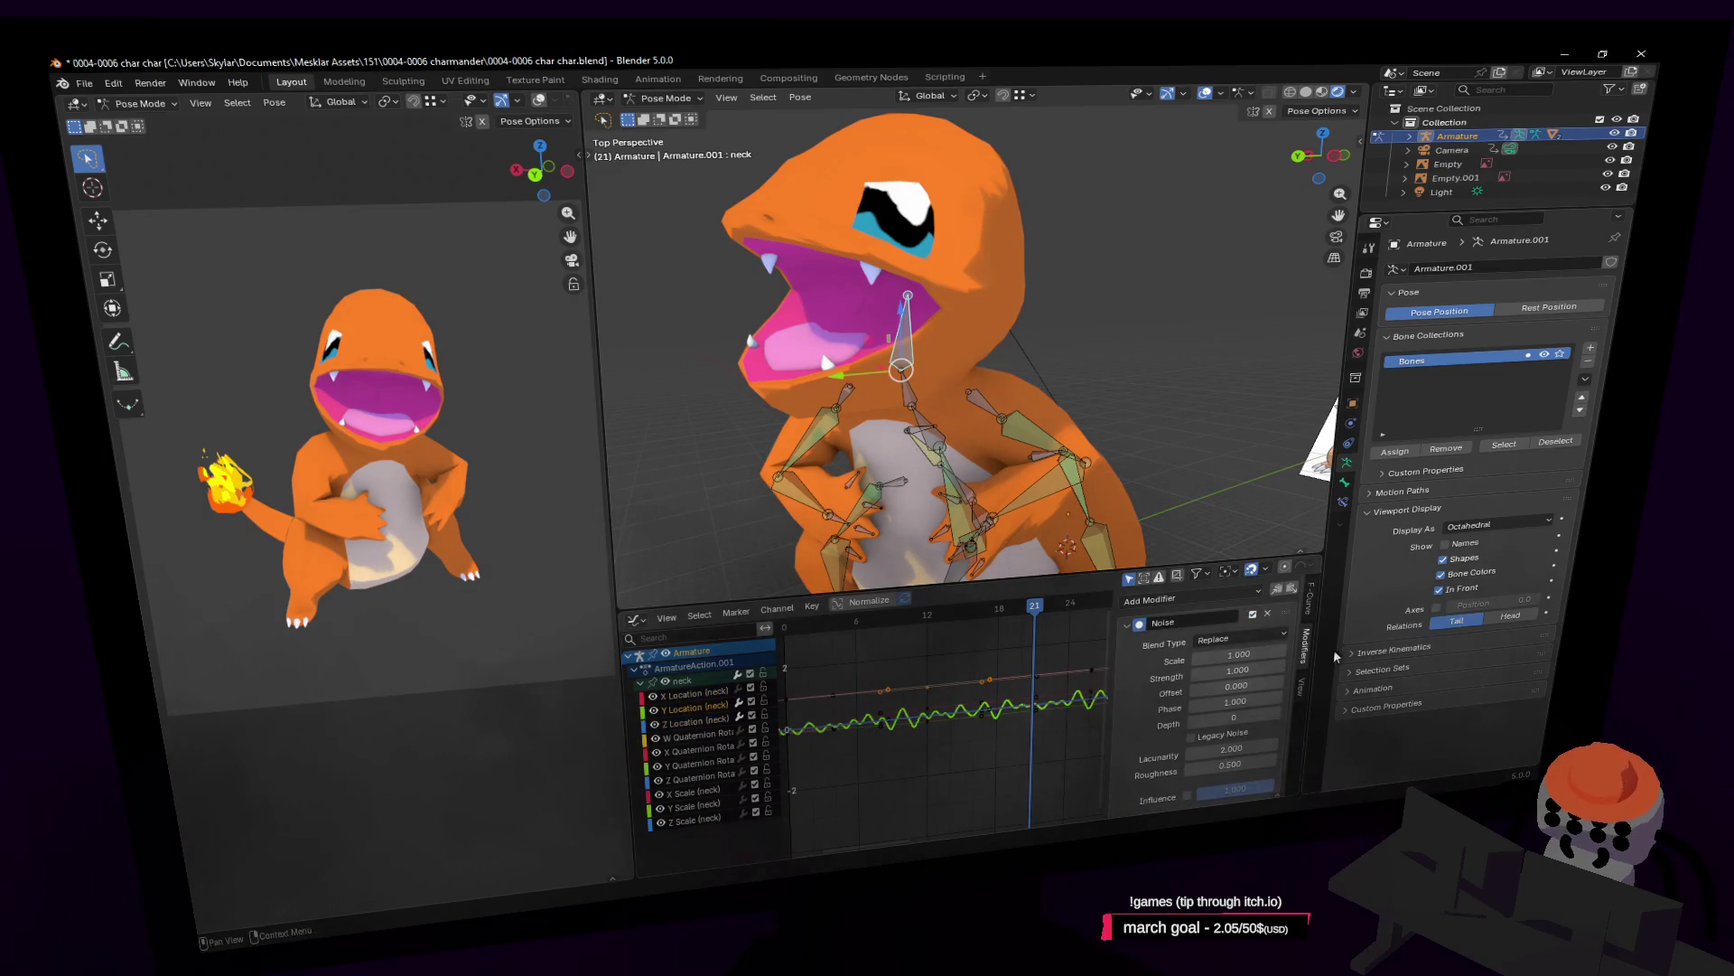
{"action": "left_click", "coordinate": [712, 709]}
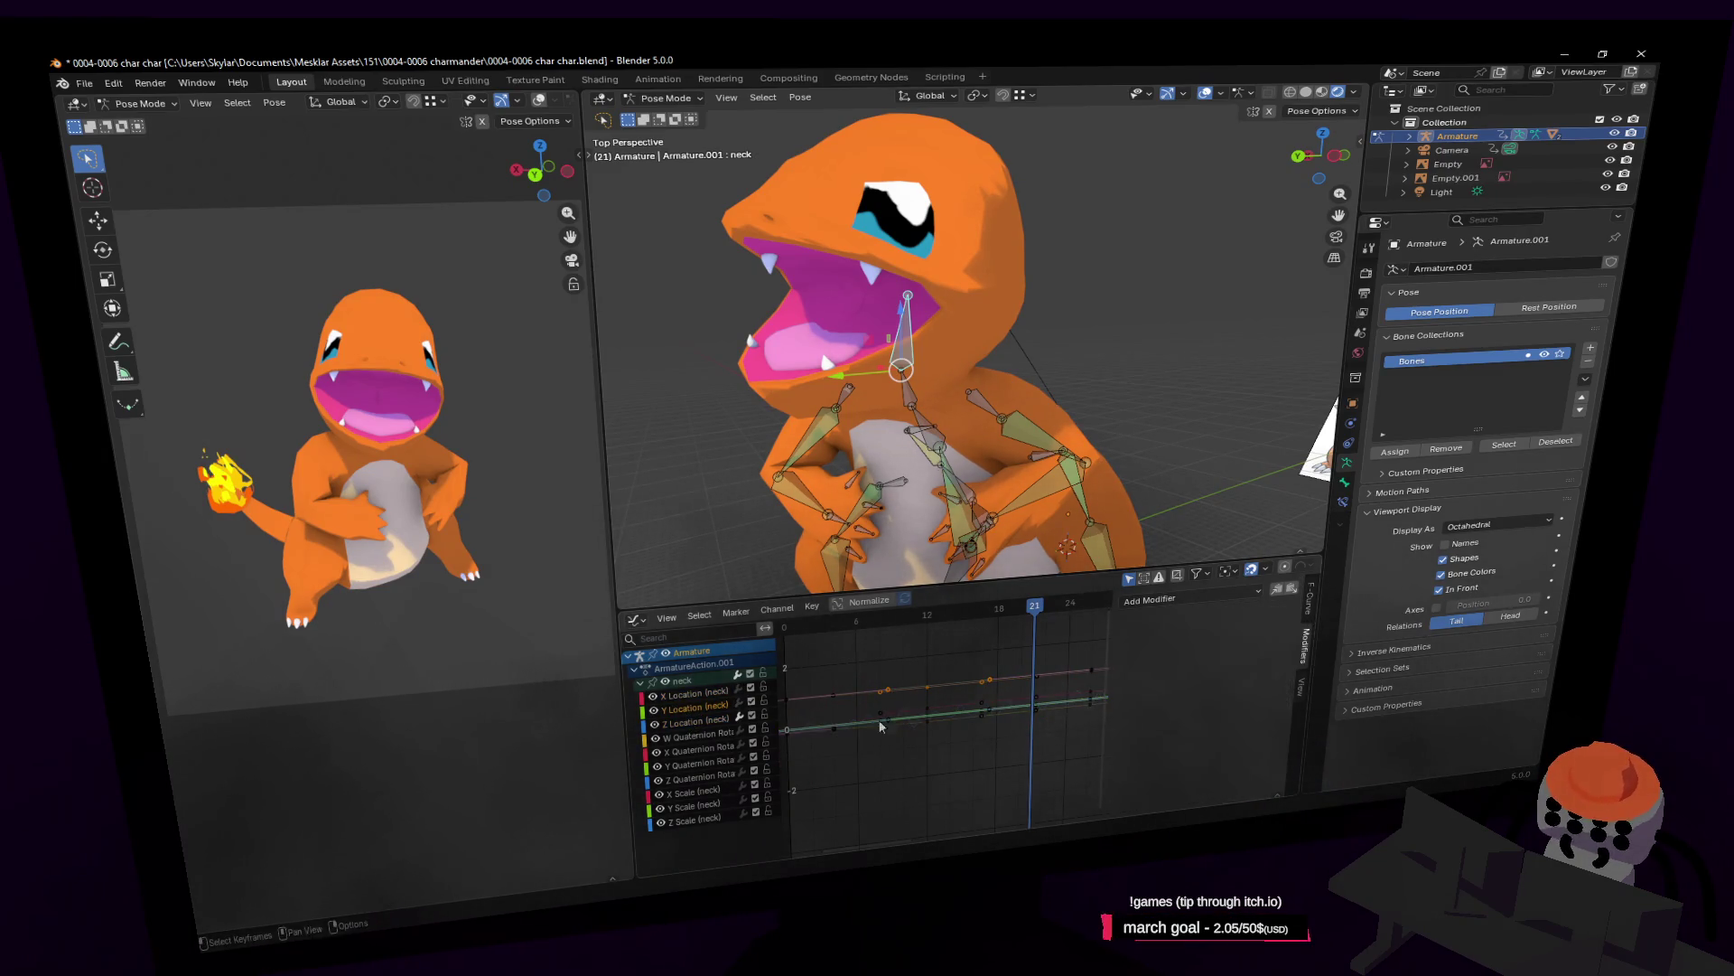
{"action": "left_click", "coordinate": [696, 720]}
{"action": "left_click", "coordinate": [1269, 617]}
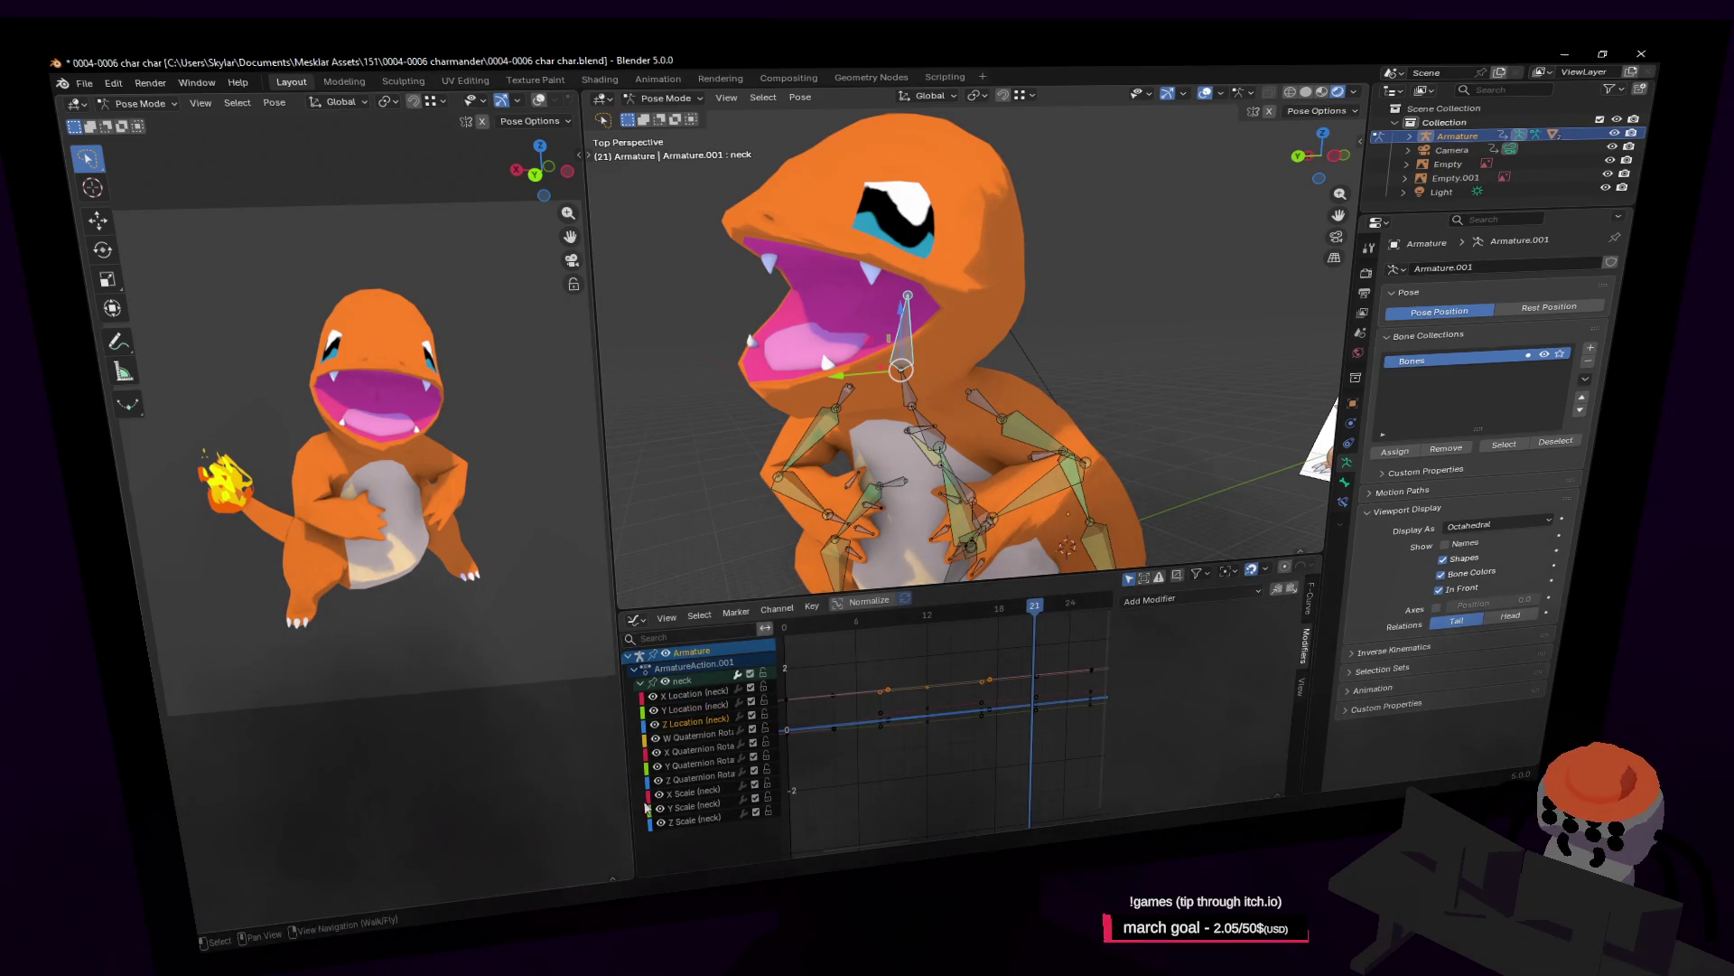
Select the W and Y Quaternion Rotation (neck) curves and open the Add Modifier list.
{"action": "left_click", "coordinate": [712, 738]}
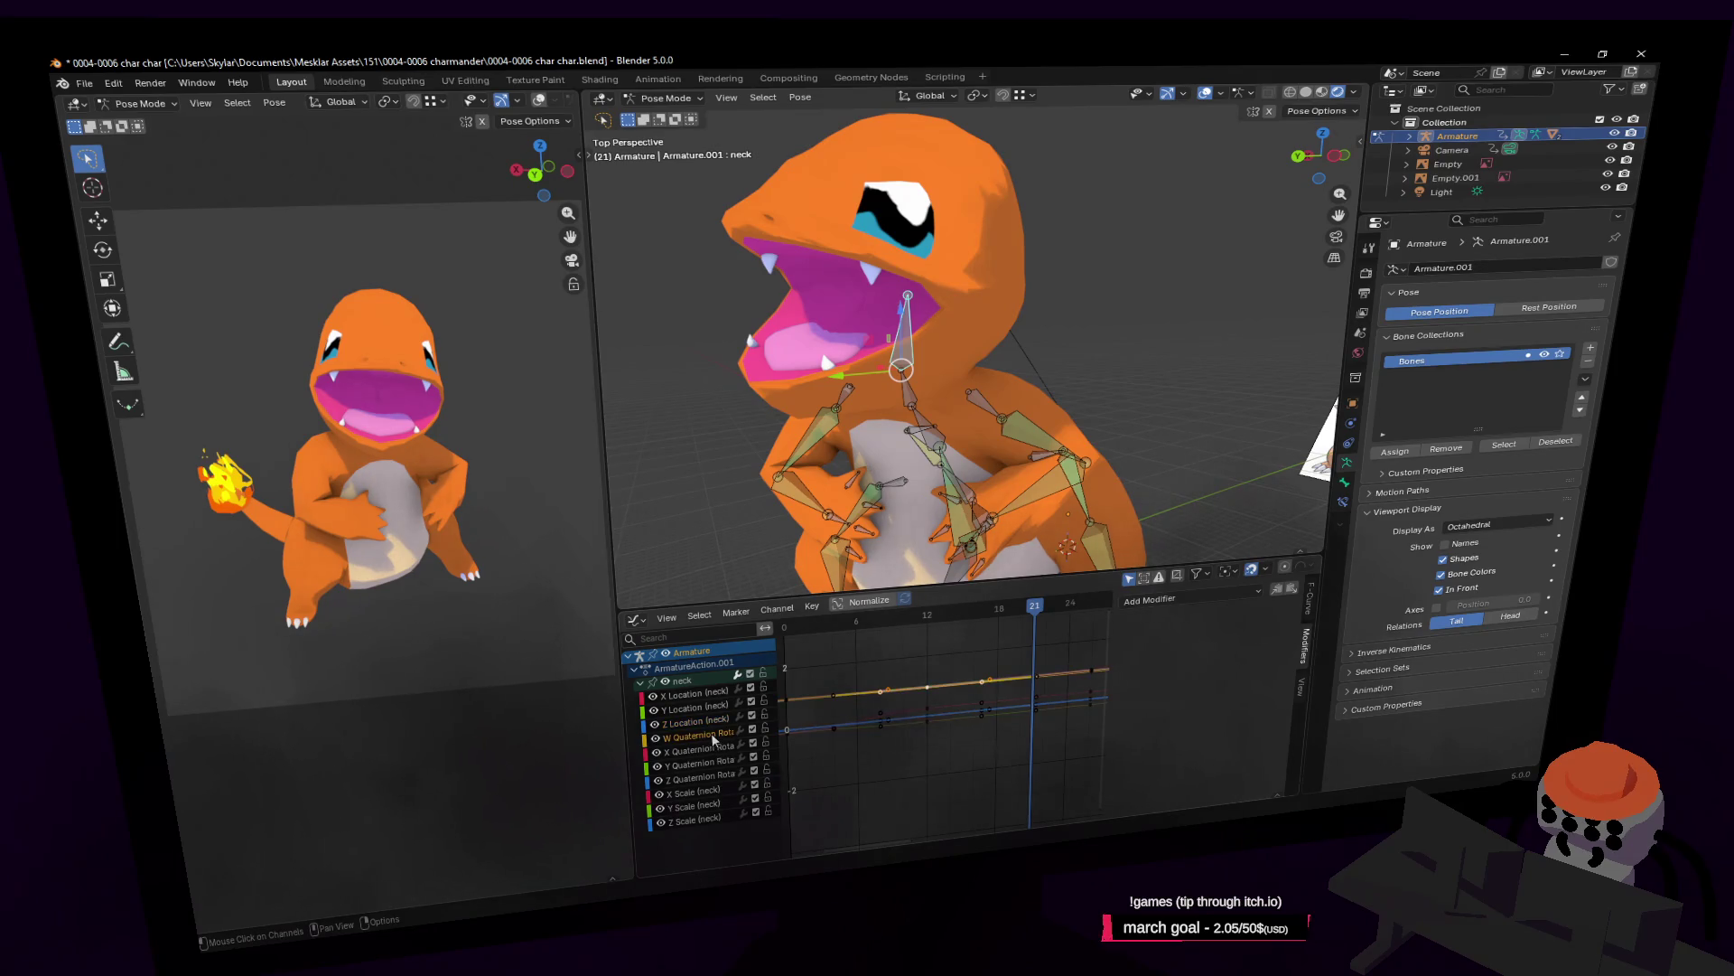
{"action": "left_click", "coordinate": [705, 766], "text": "shift"}
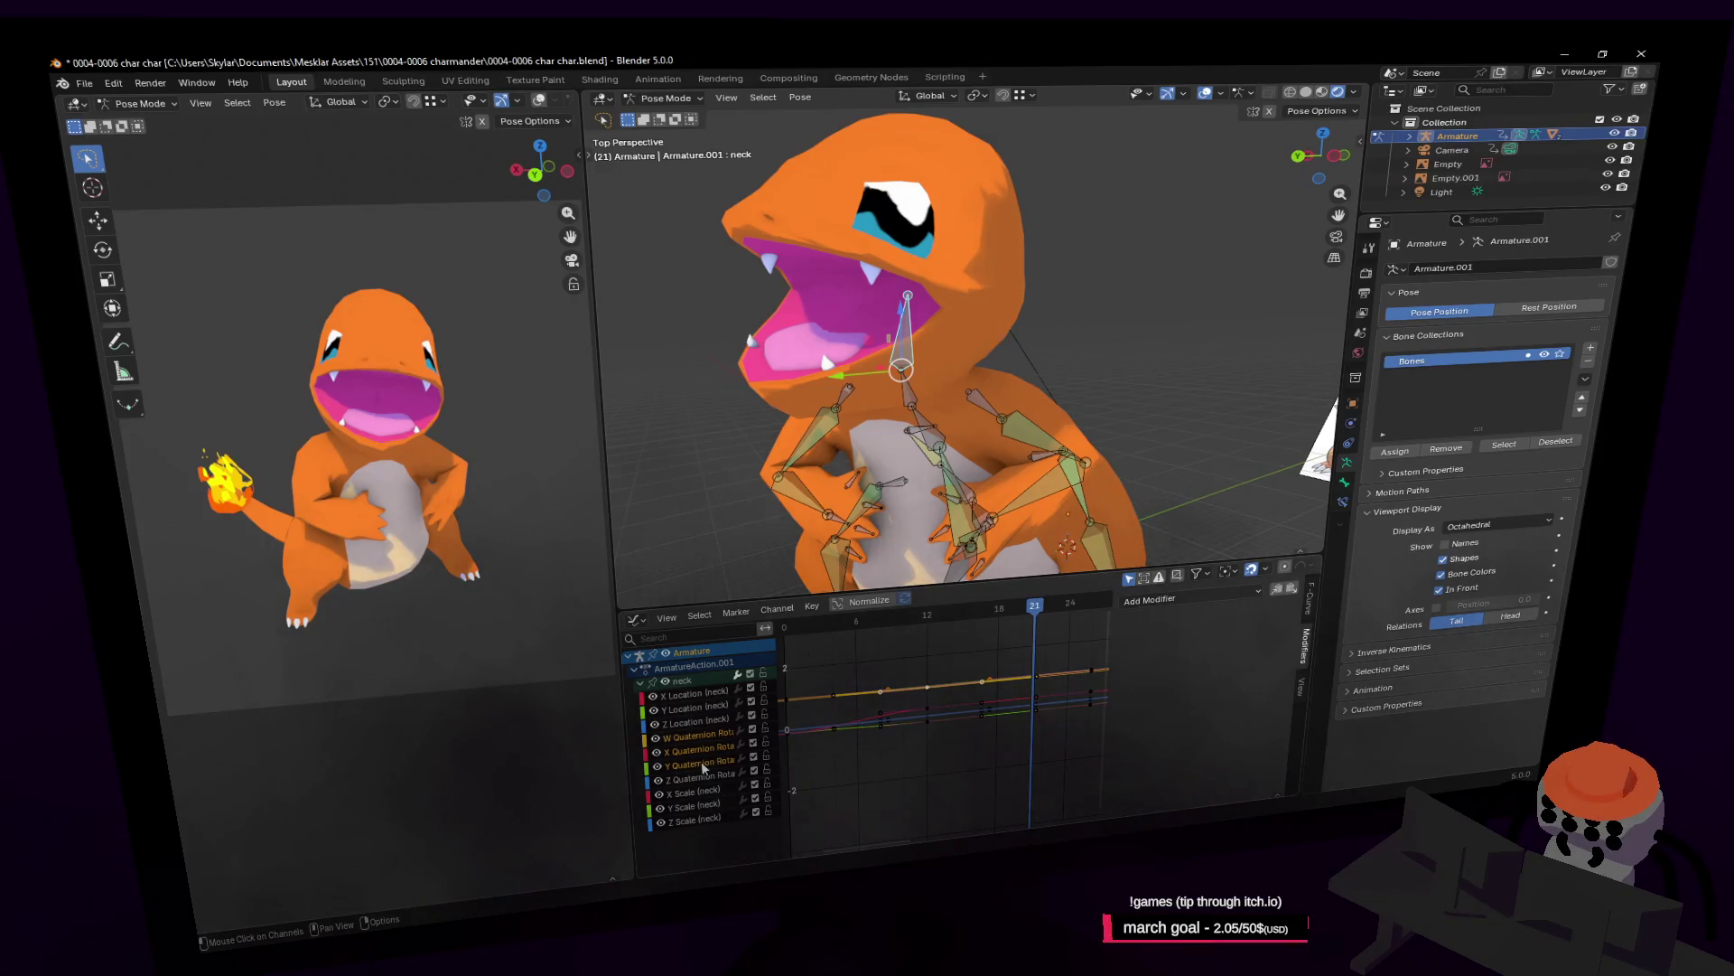
{"action": "left_click", "coordinate": [1170, 600]}
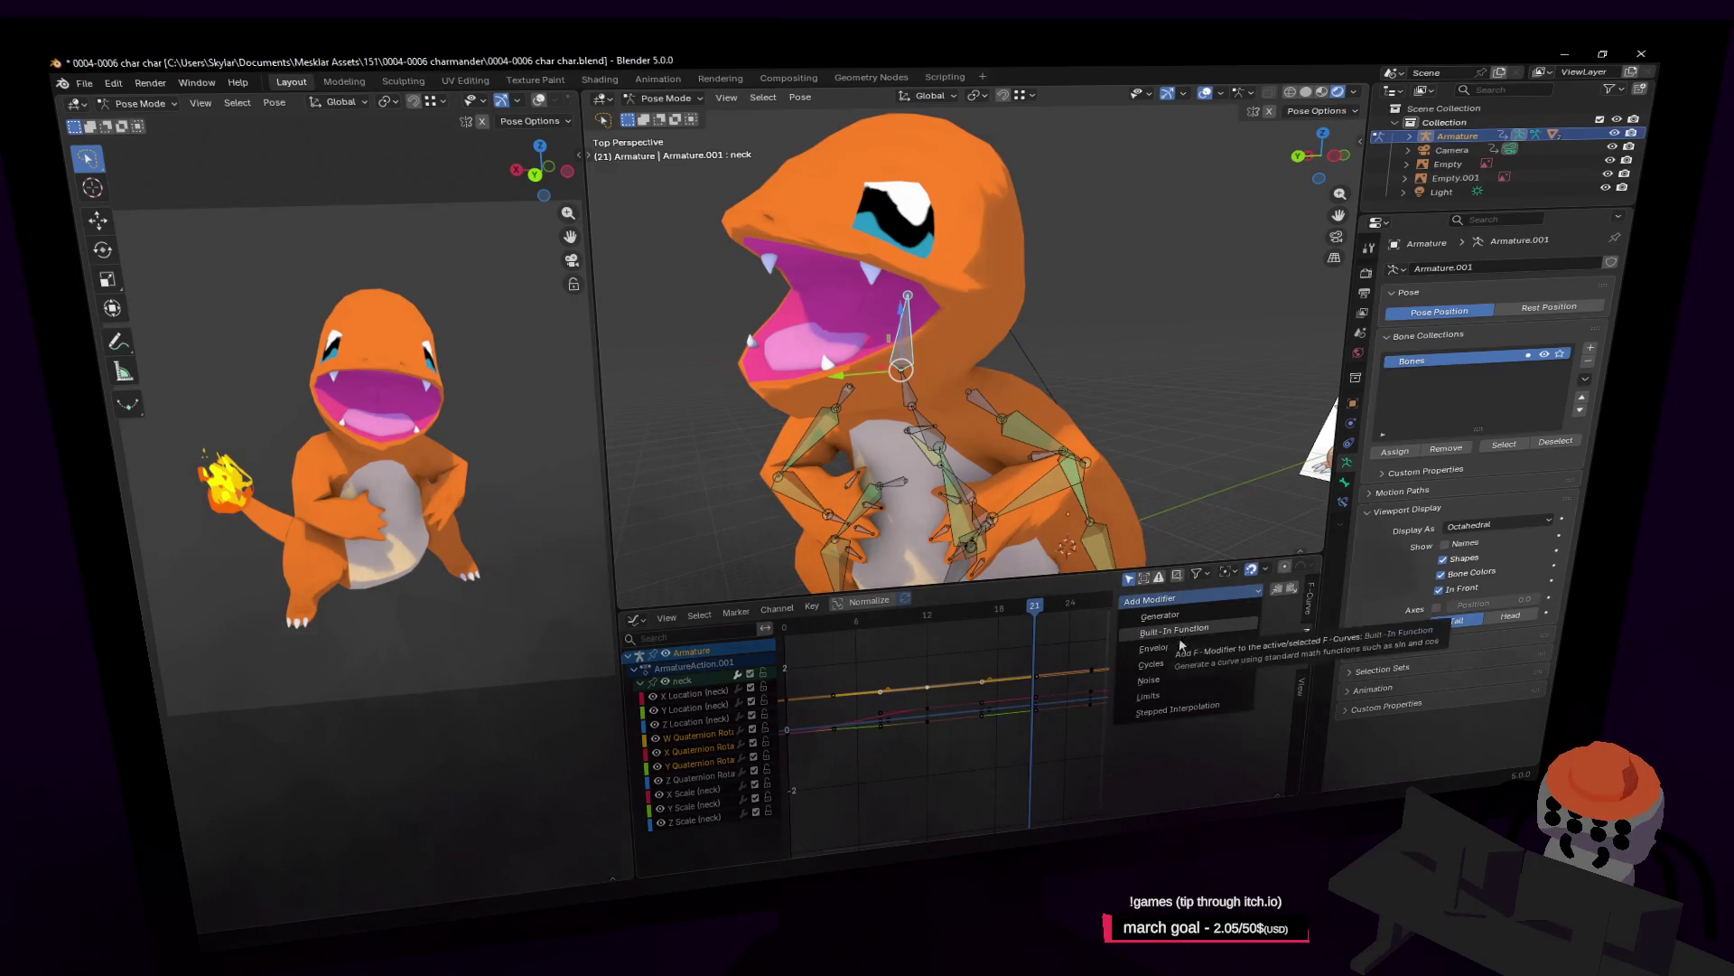
Add a Noise modifier to the selected neck rotation curves and preview the wobble.
{"action": "left_click", "coordinate": [1149, 681]}
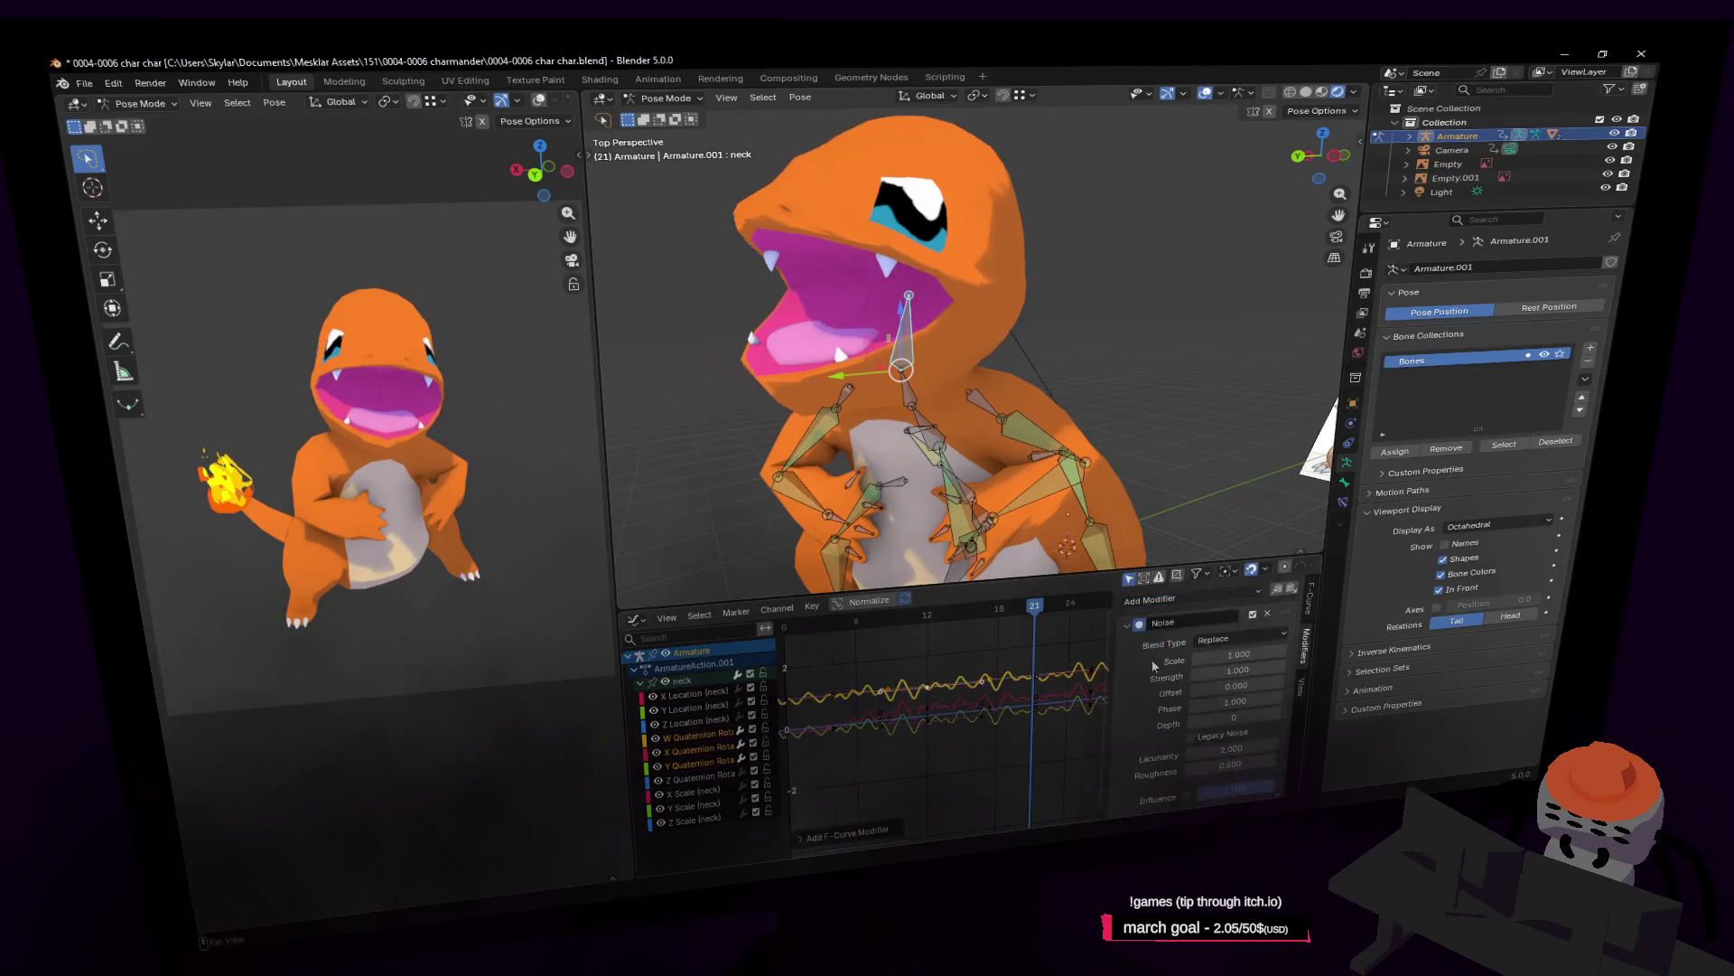
{"action": "key", "text": "space"}
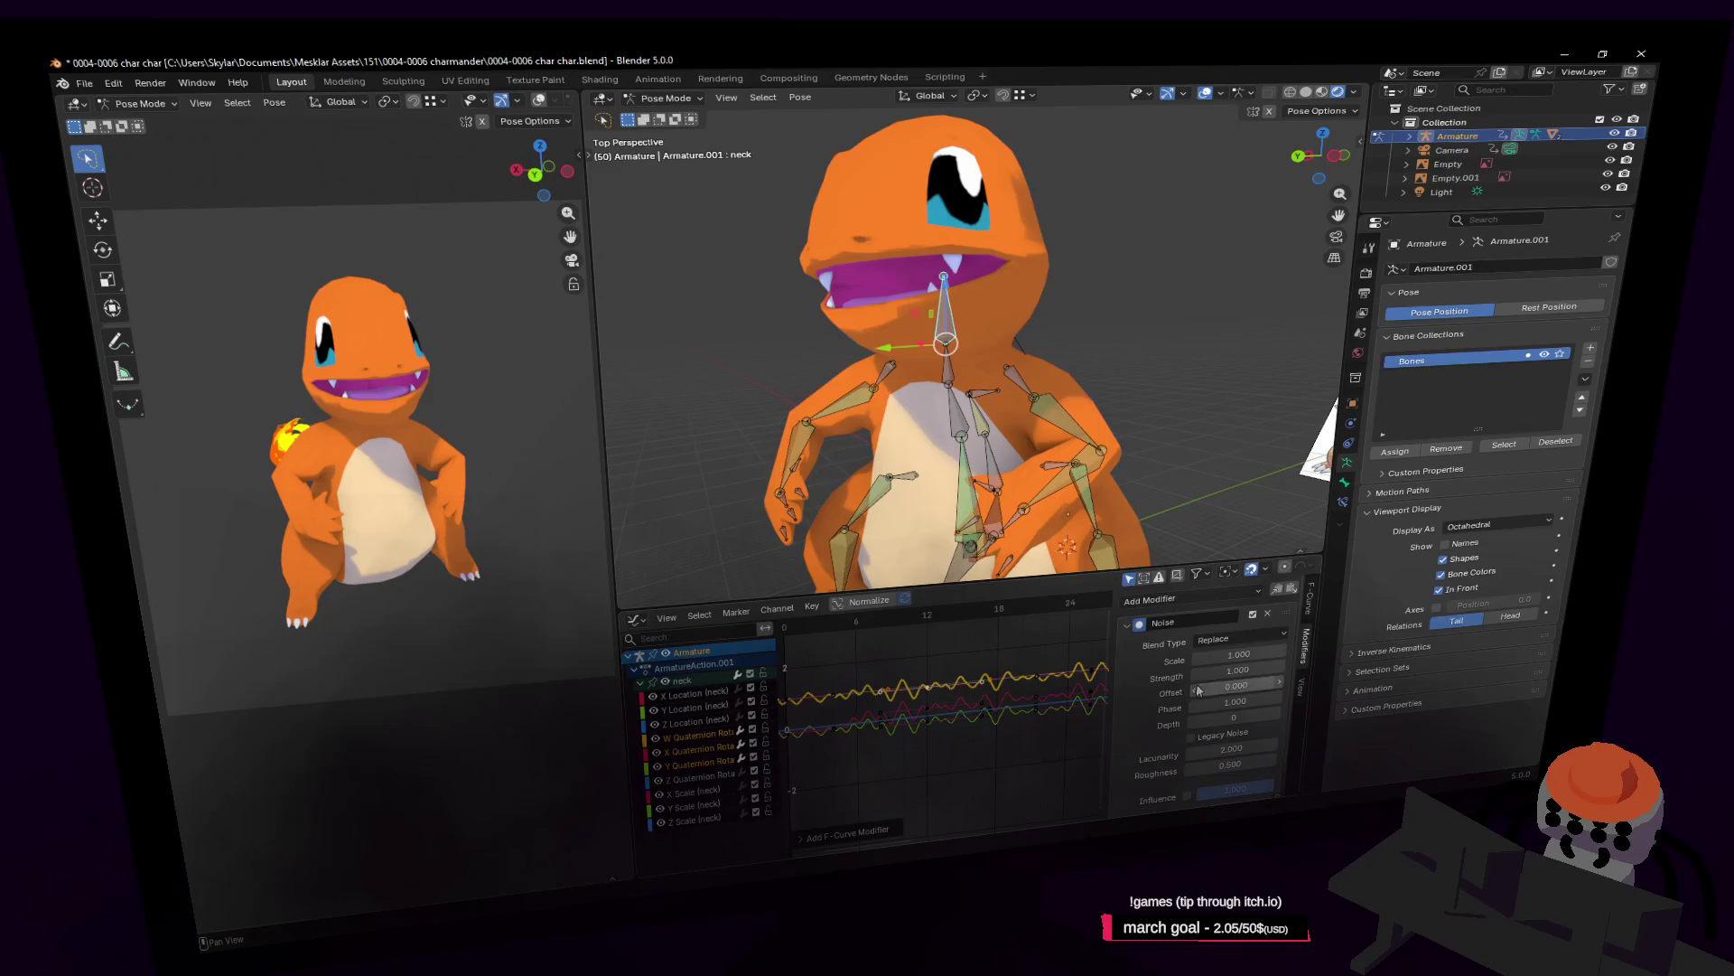
{"action": "scroll", "coordinate": [1168, 686], "scroll_direction": "down", "scroll_amount": 1}
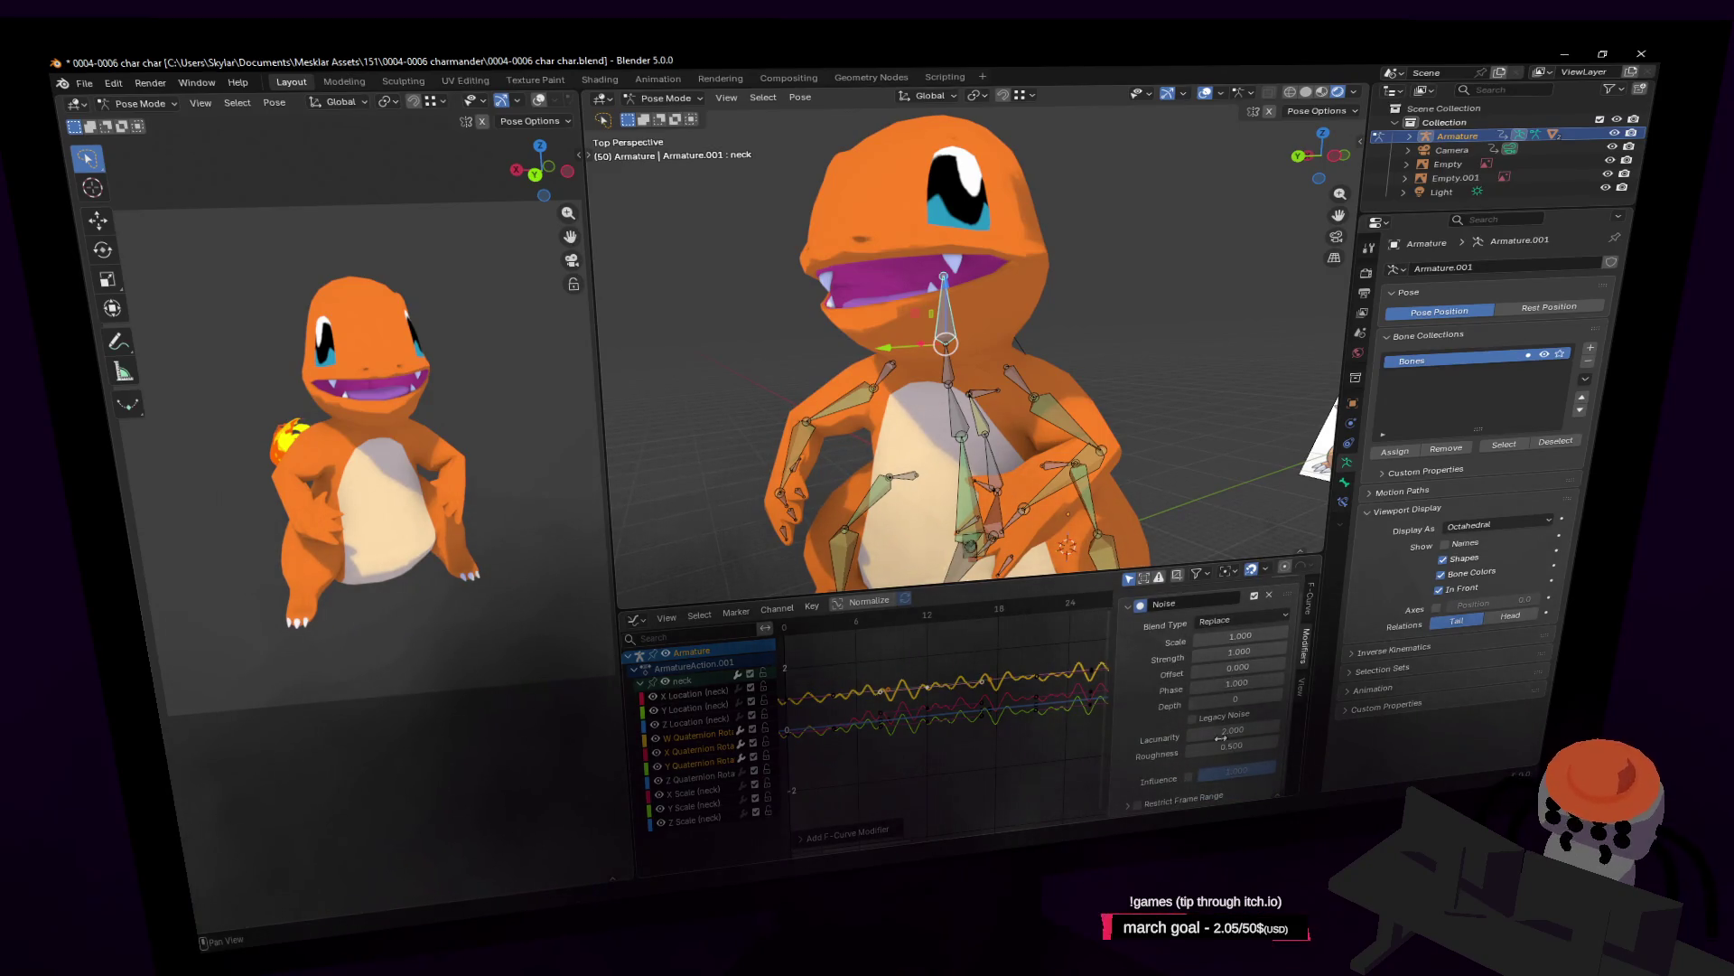
{"action": "left_click", "coordinate": [1300, 688]}
{"action": "left_click", "coordinate": [1310, 612]}
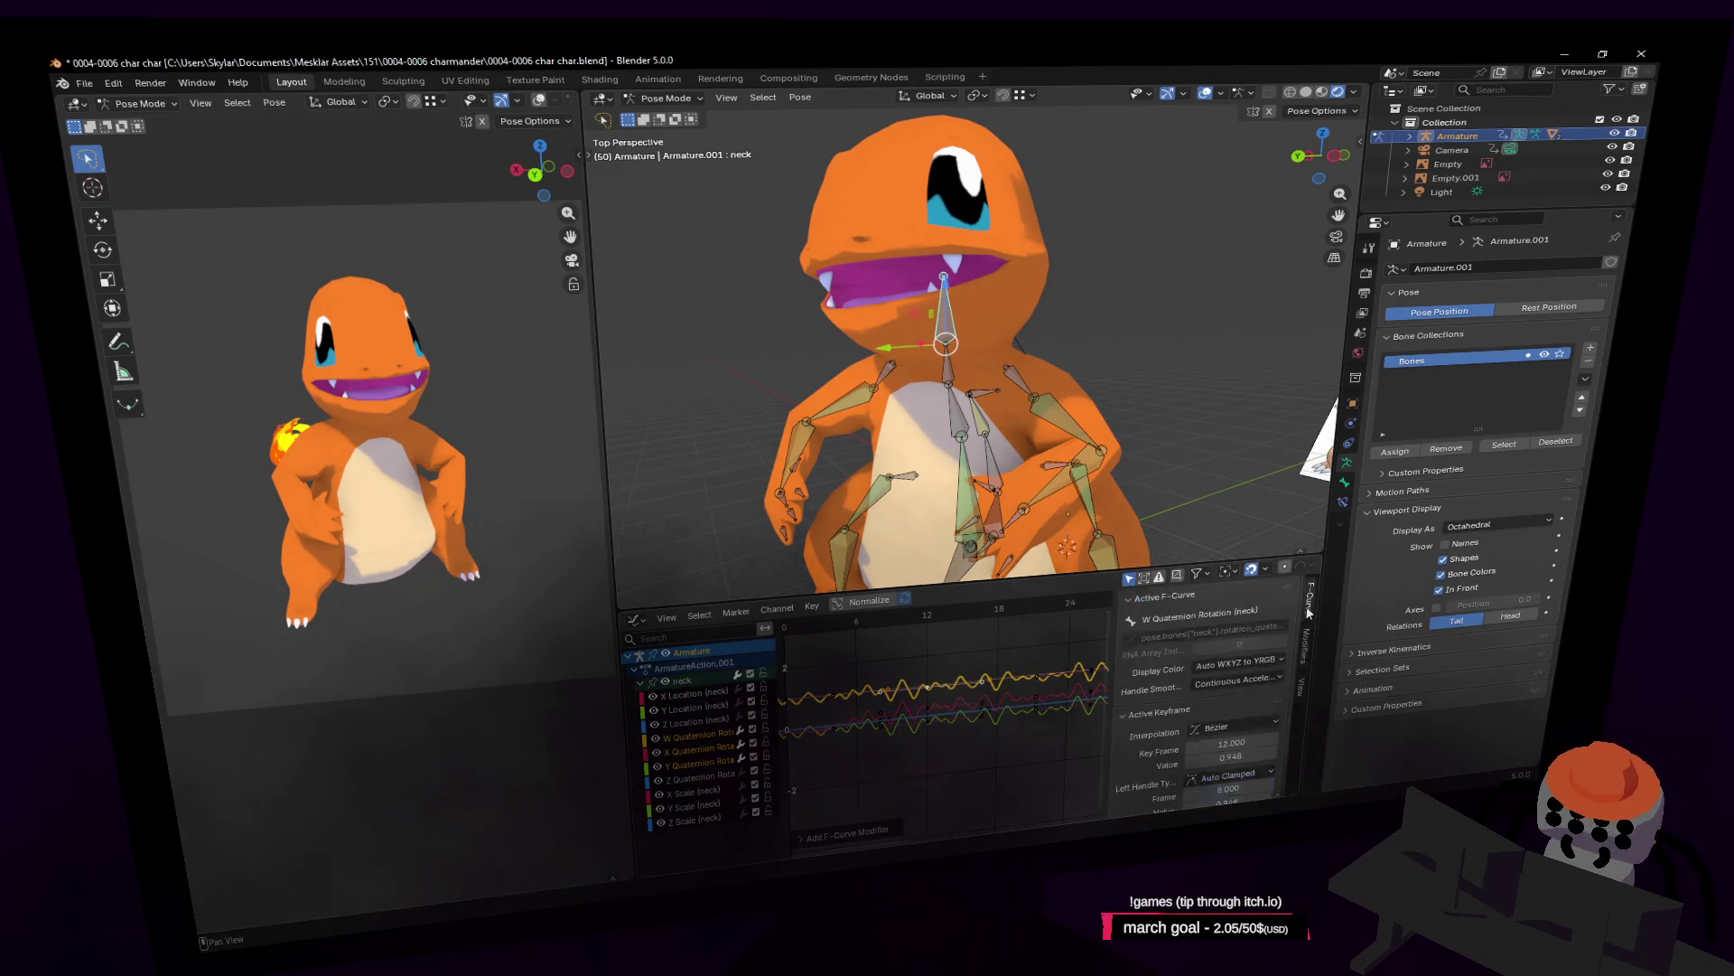
{"action": "left_click", "coordinate": [1308, 644]}
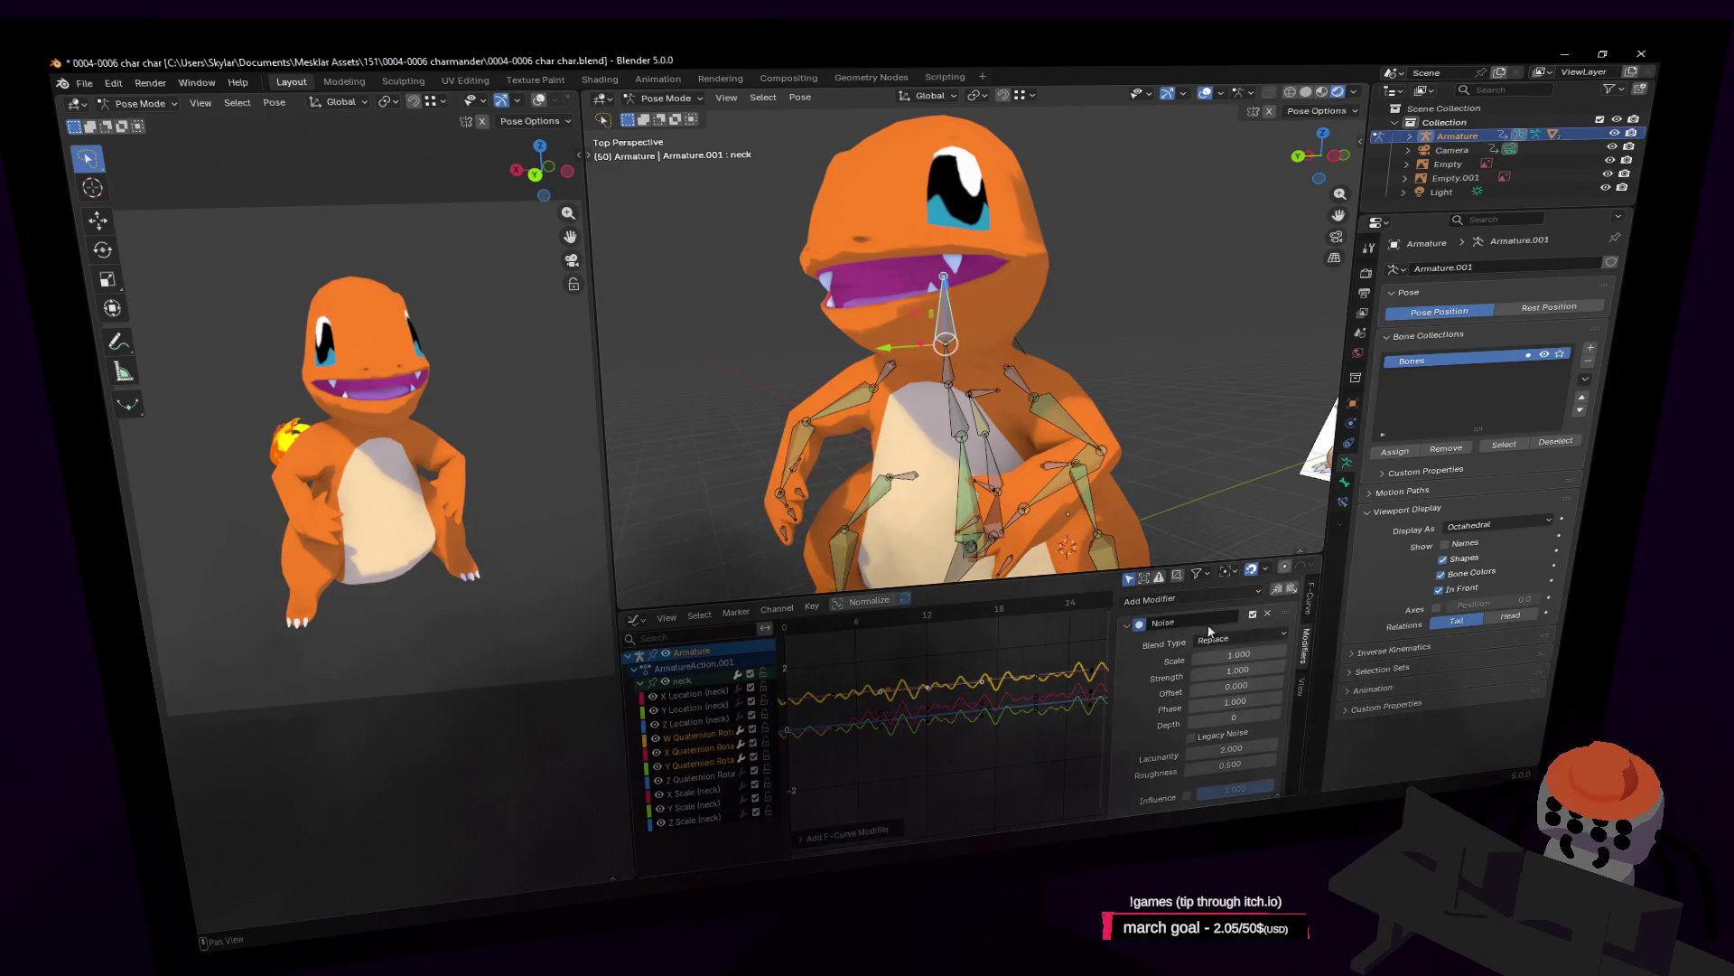
Set the noise Blend Type to Add with Strength 1.000, keeping Phase at 1.000.
{"action": "left_click", "coordinate": [1244, 636]}
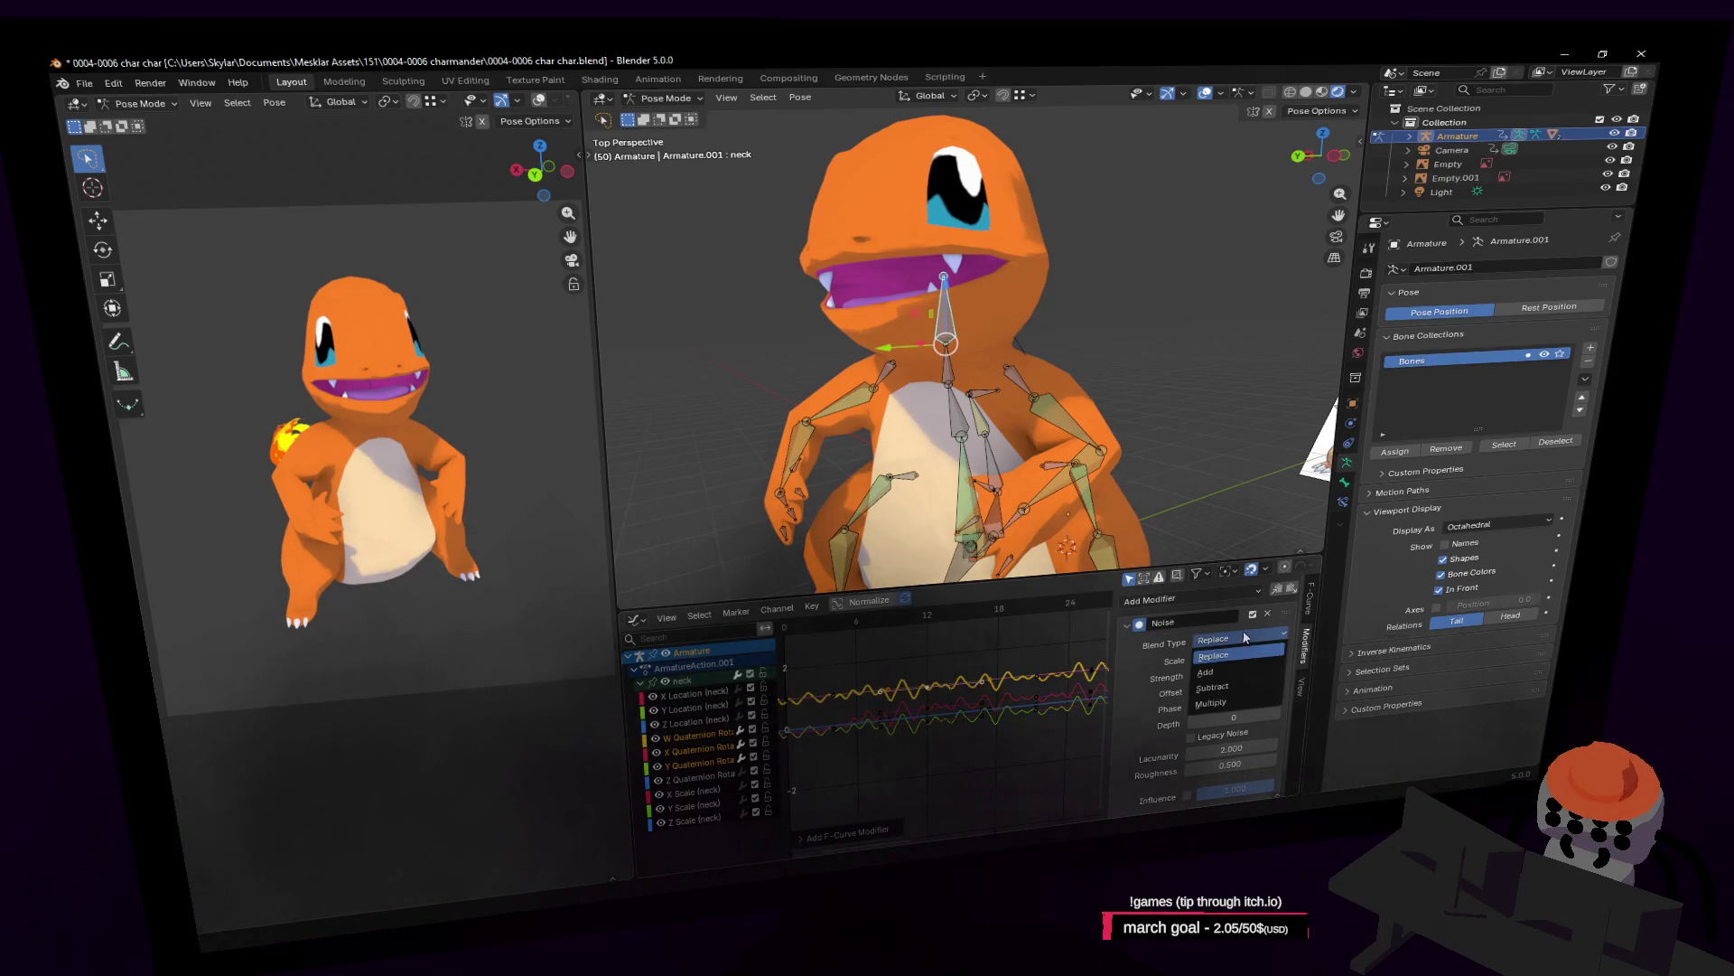
{"action": "left_click", "coordinate": [1220, 672]}
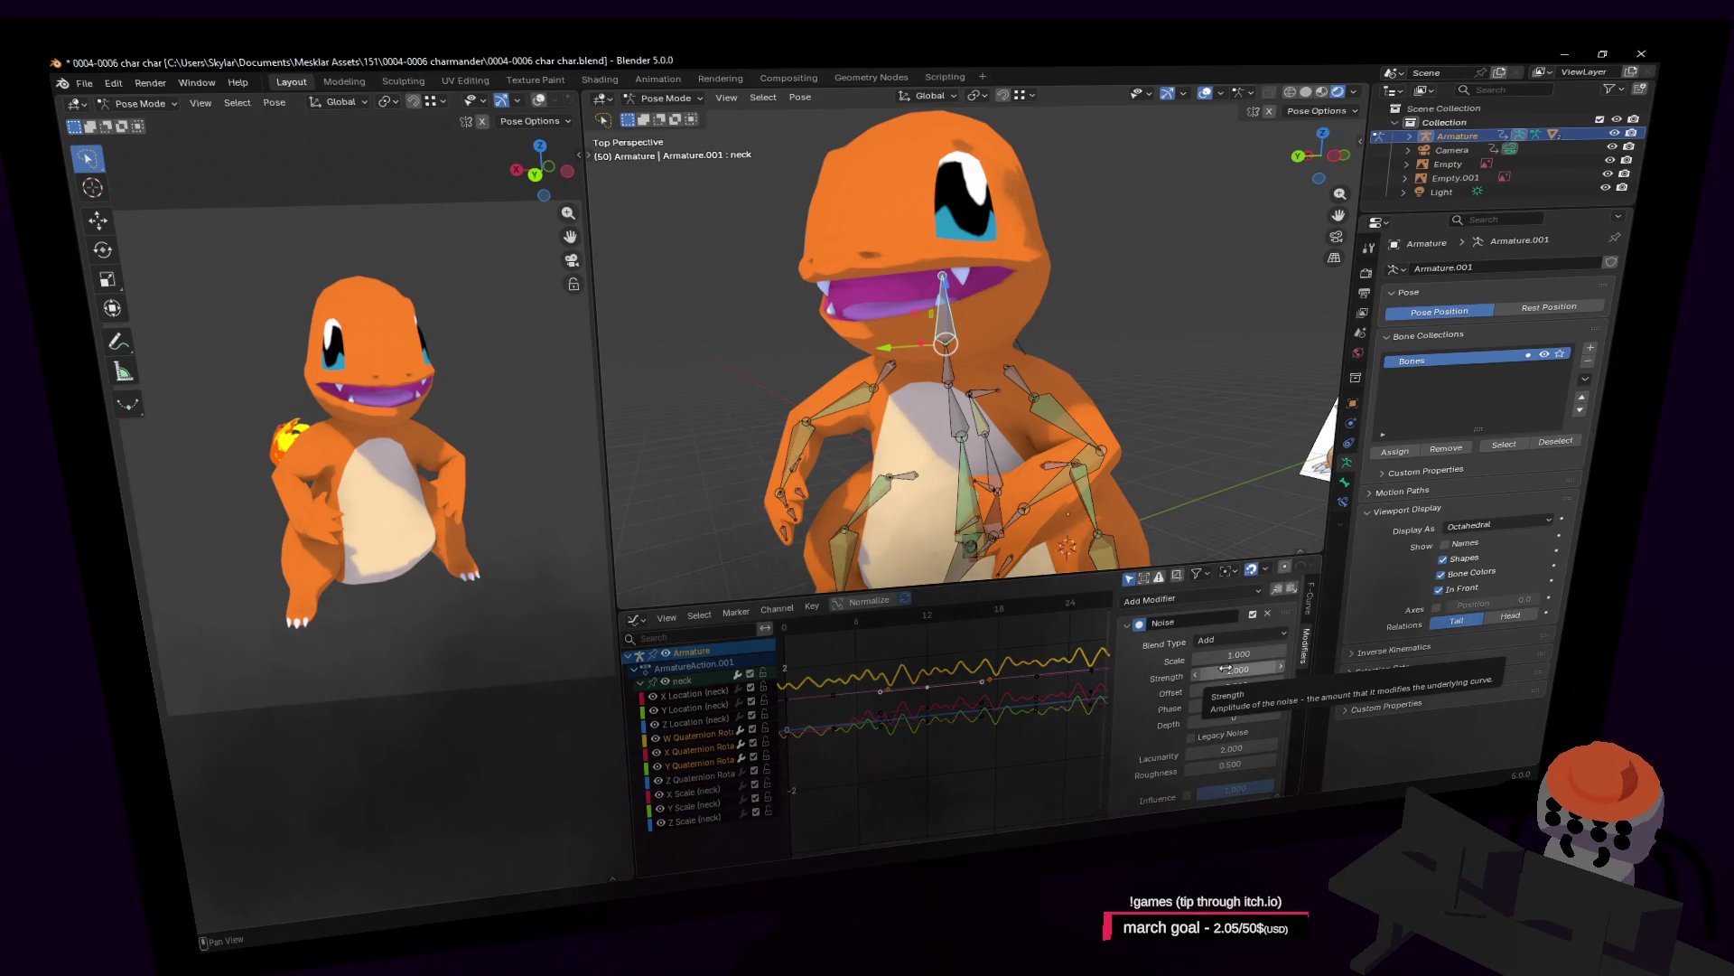
{"action": "key", "text": "BackSpace"}
{"action": "key", "text": "space"}
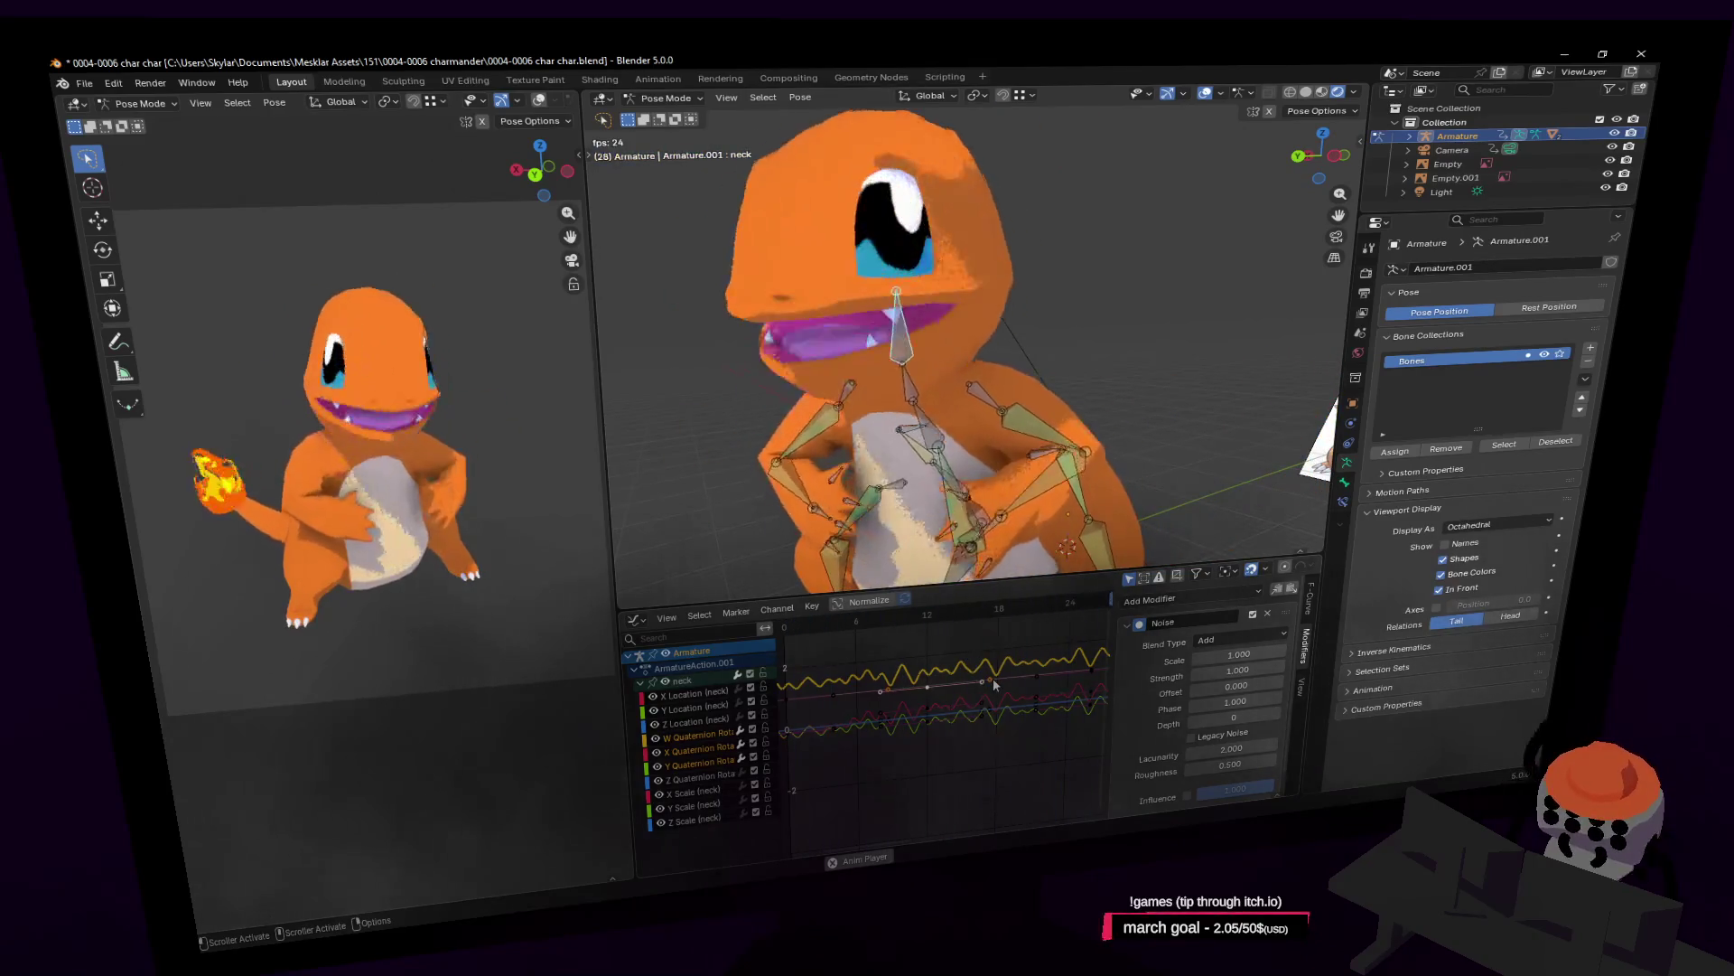
{"action": "key", "text": "space"}
{"action": "scroll", "coordinate": [1228, 694], "scroll_direction": "down", "scroll_amount": 2}
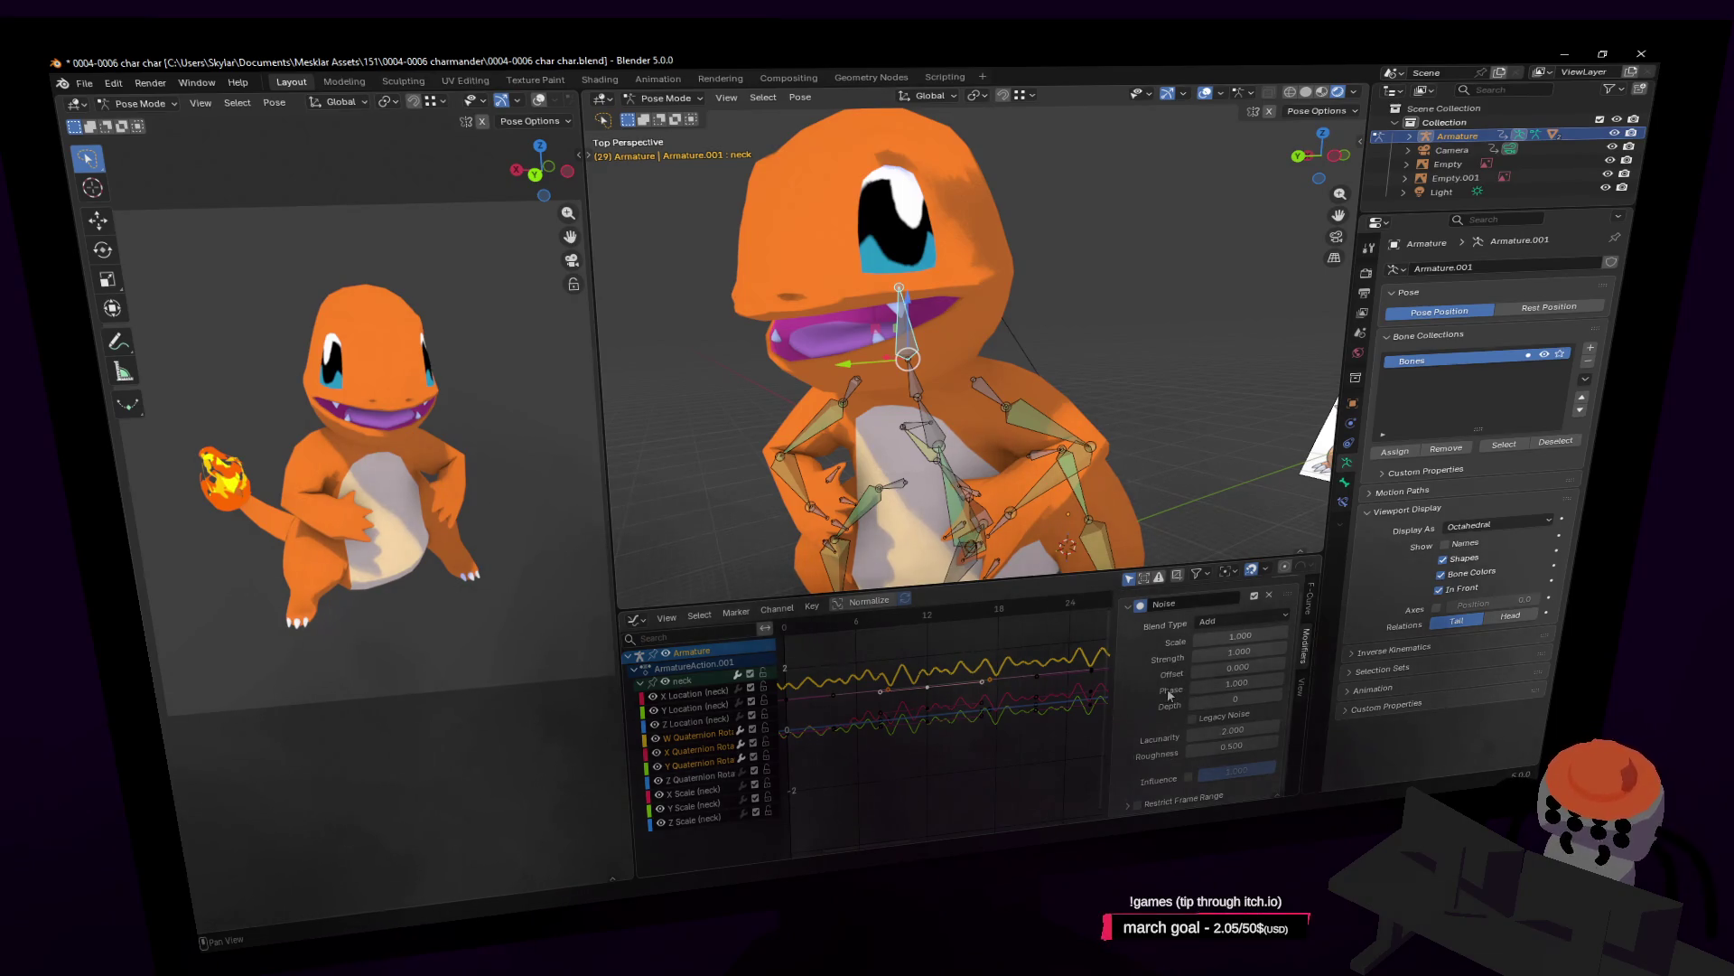
{"action": "left_click_drag", "start_coordinate": [1237, 683], "coordinate": [1287, 683]}
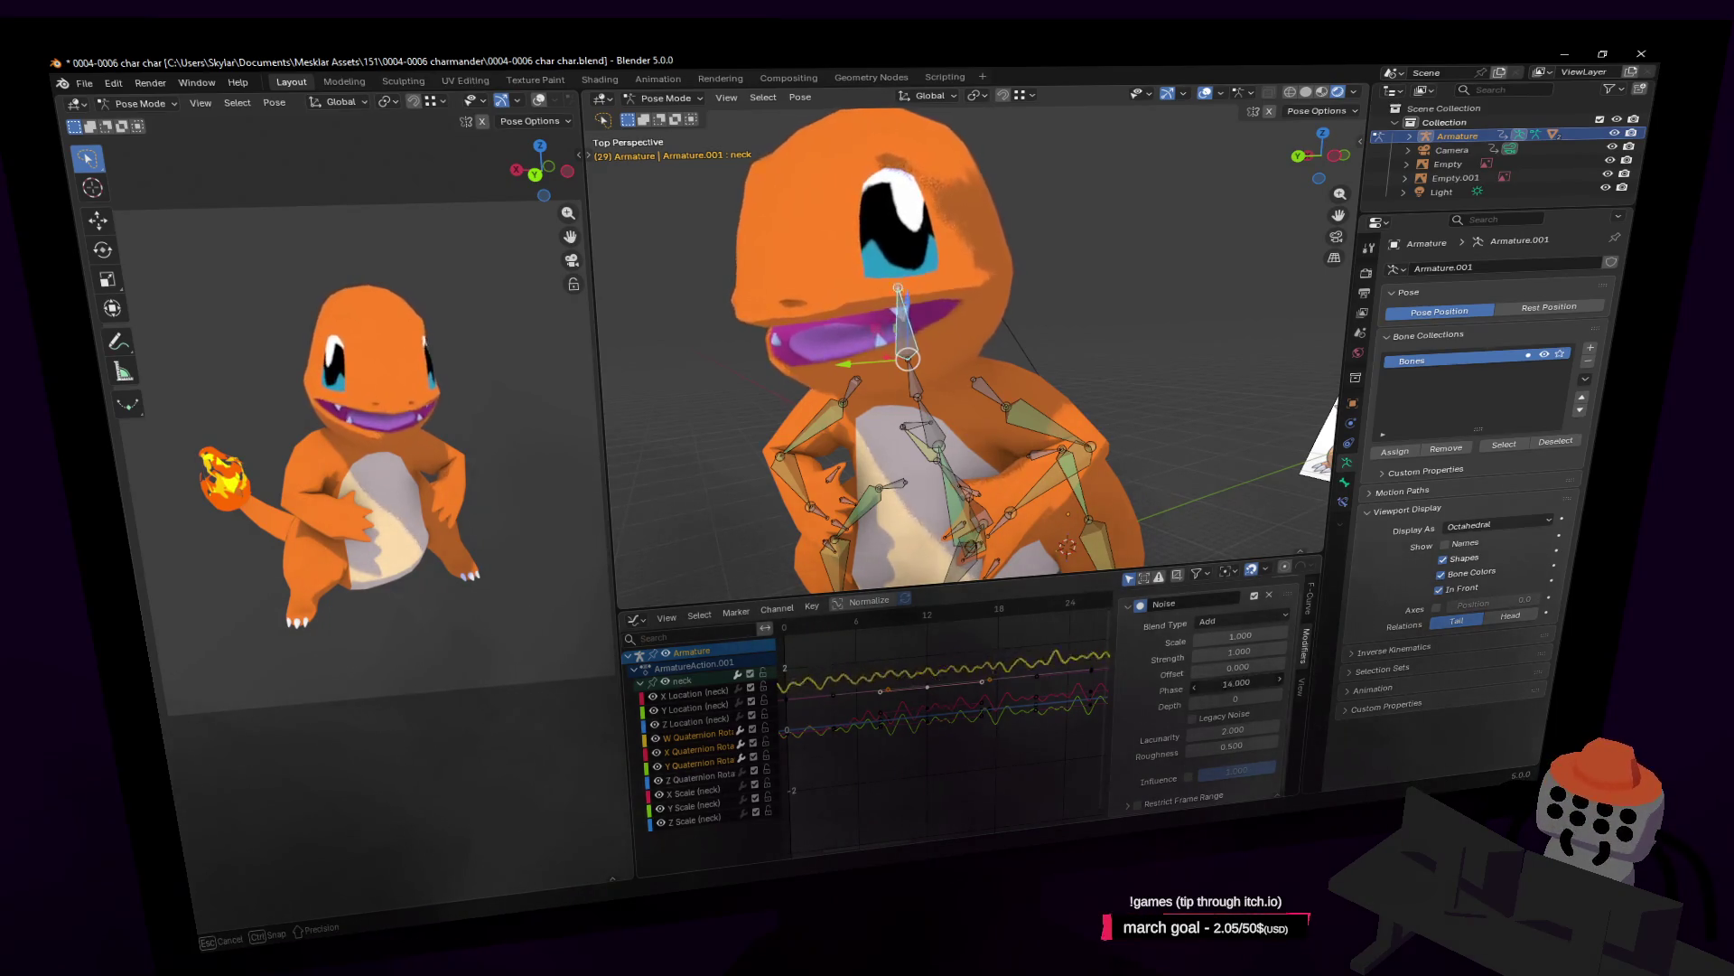
{"action": "key", "text": "Escape"}
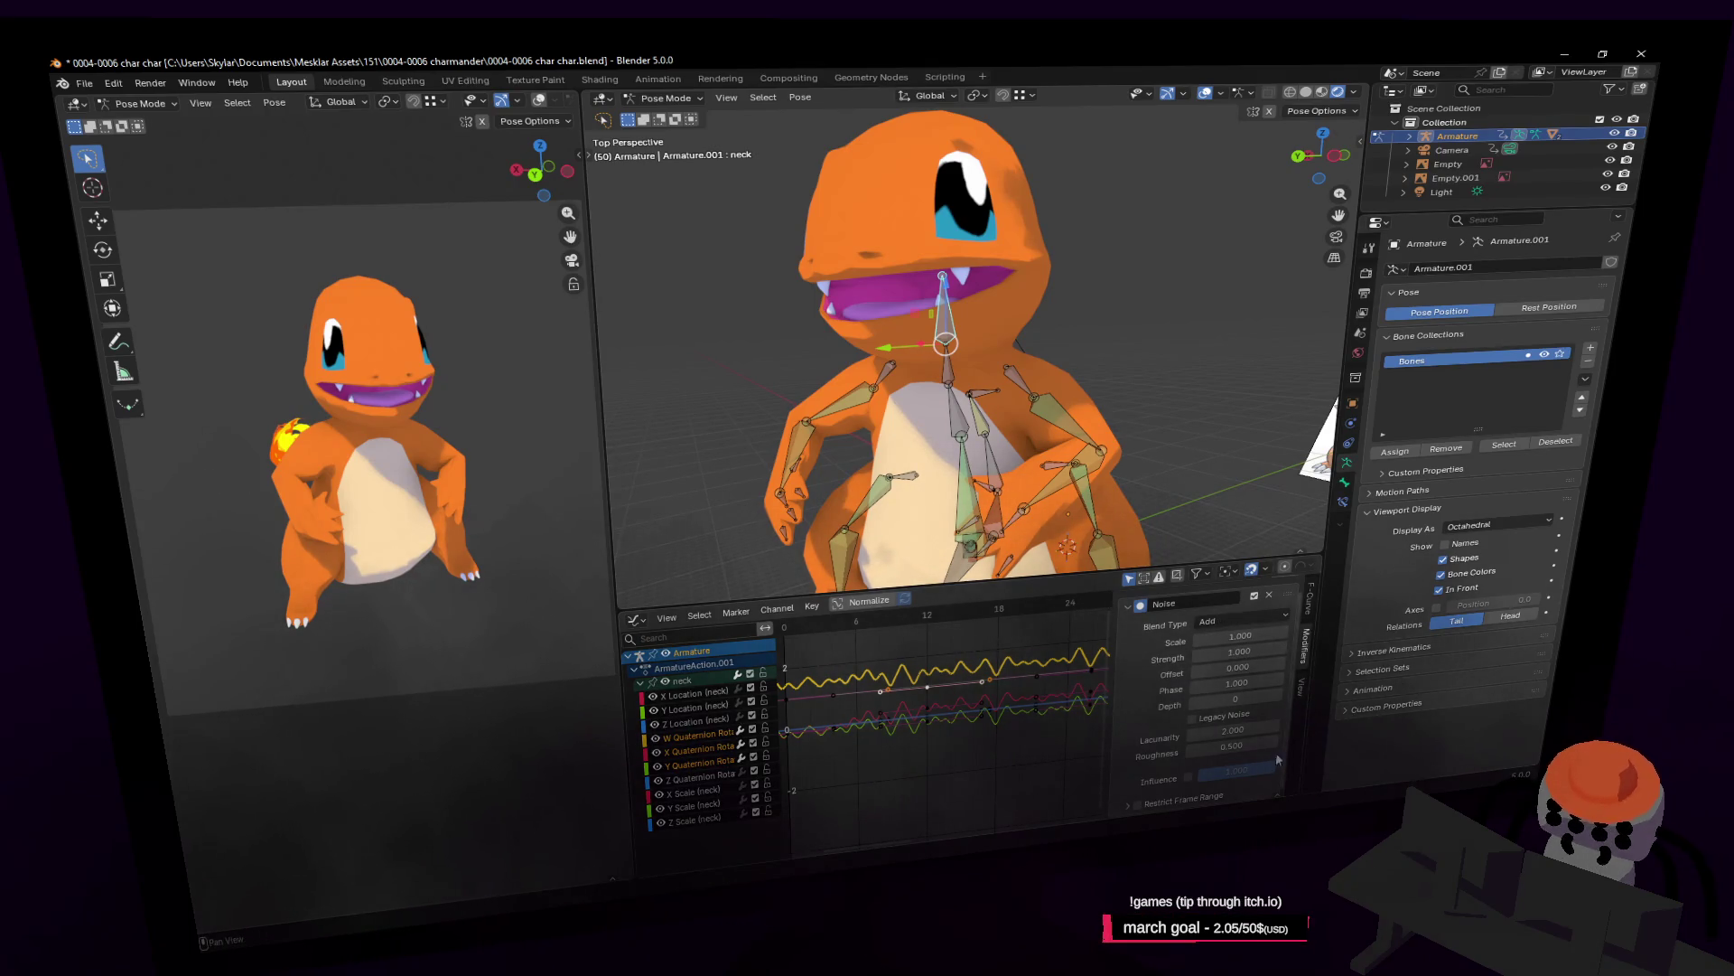
{"action": "scroll", "coordinate": [1247, 715], "scroll_direction": "up", "scroll_amount": 1}
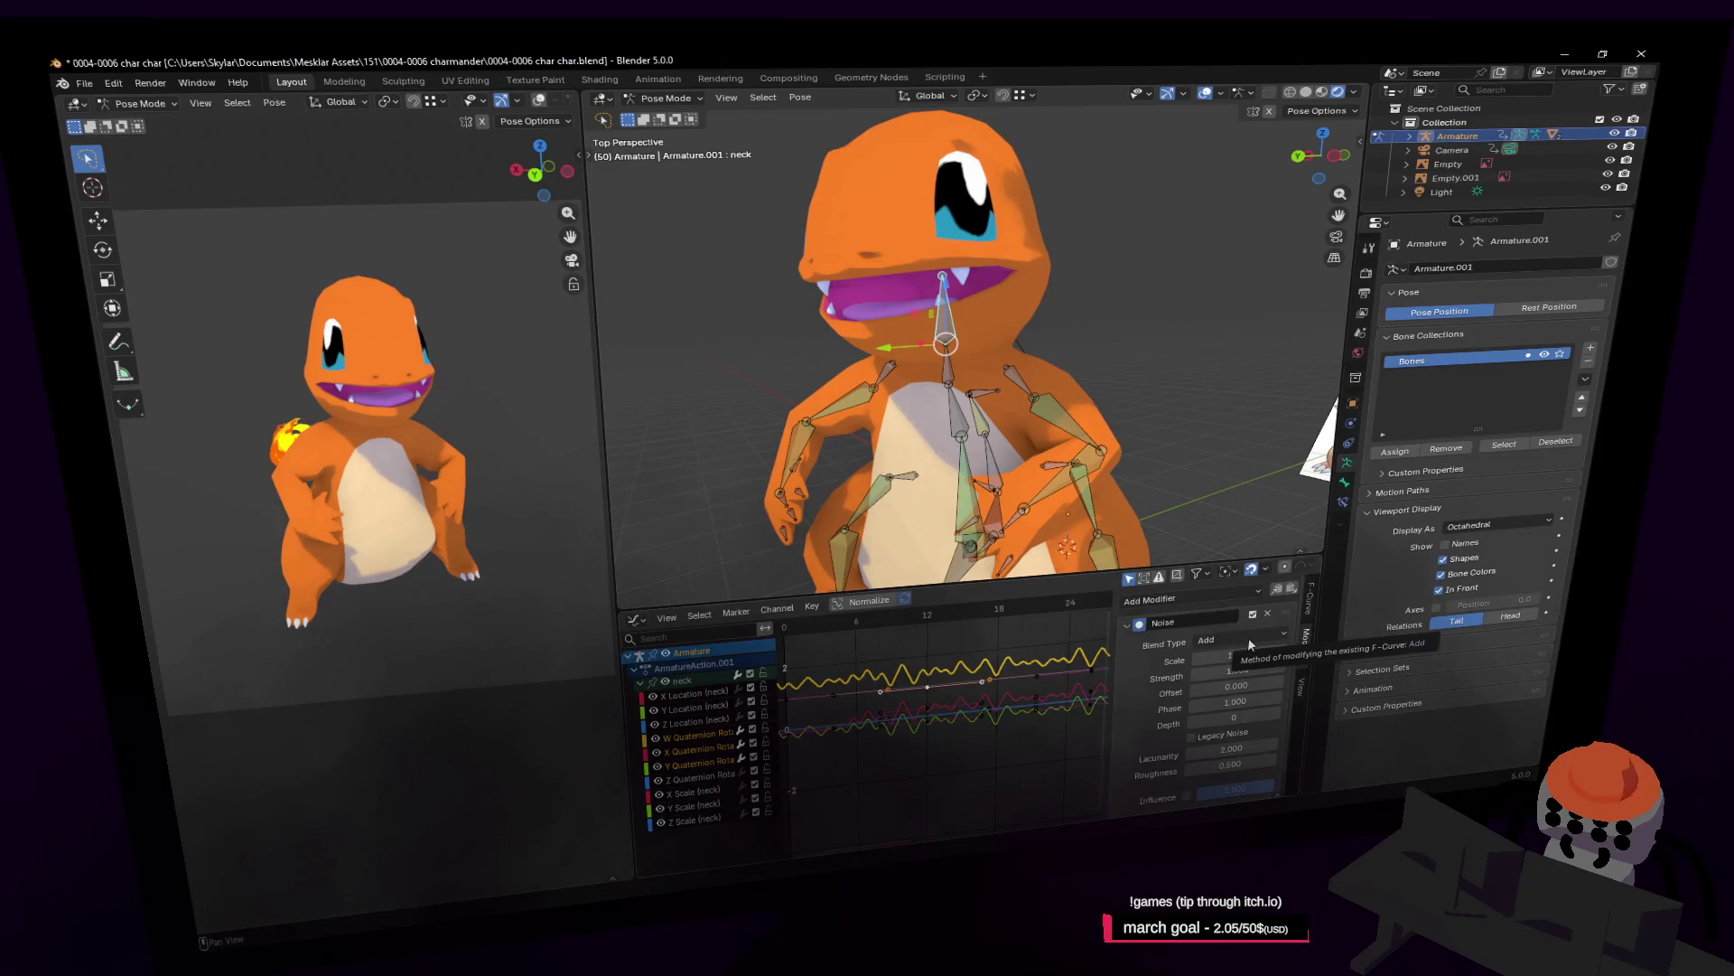
Delete the Noise modifier from each of the neck's W, X and Y Quaternion curves.
{"action": "left_click", "coordinate": [1250, 643]}
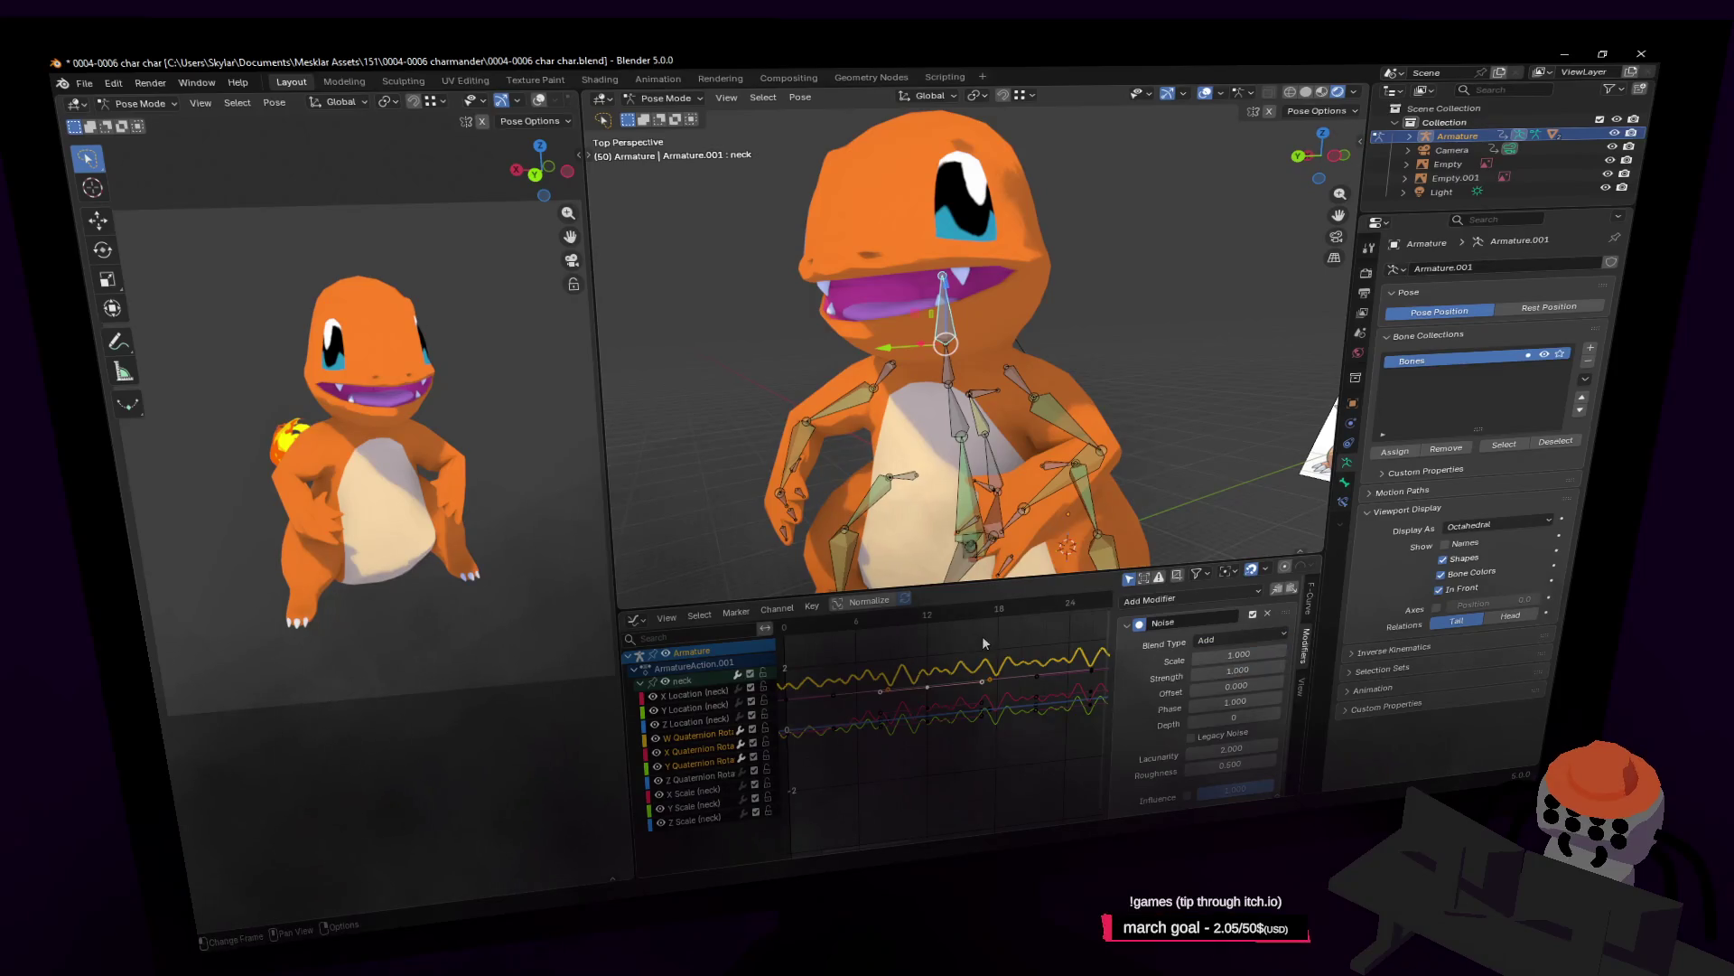
{"action": "left_click", "coordinate": [1267, 613]}
{"action": "left_click", "coordinate": [700, 751]}
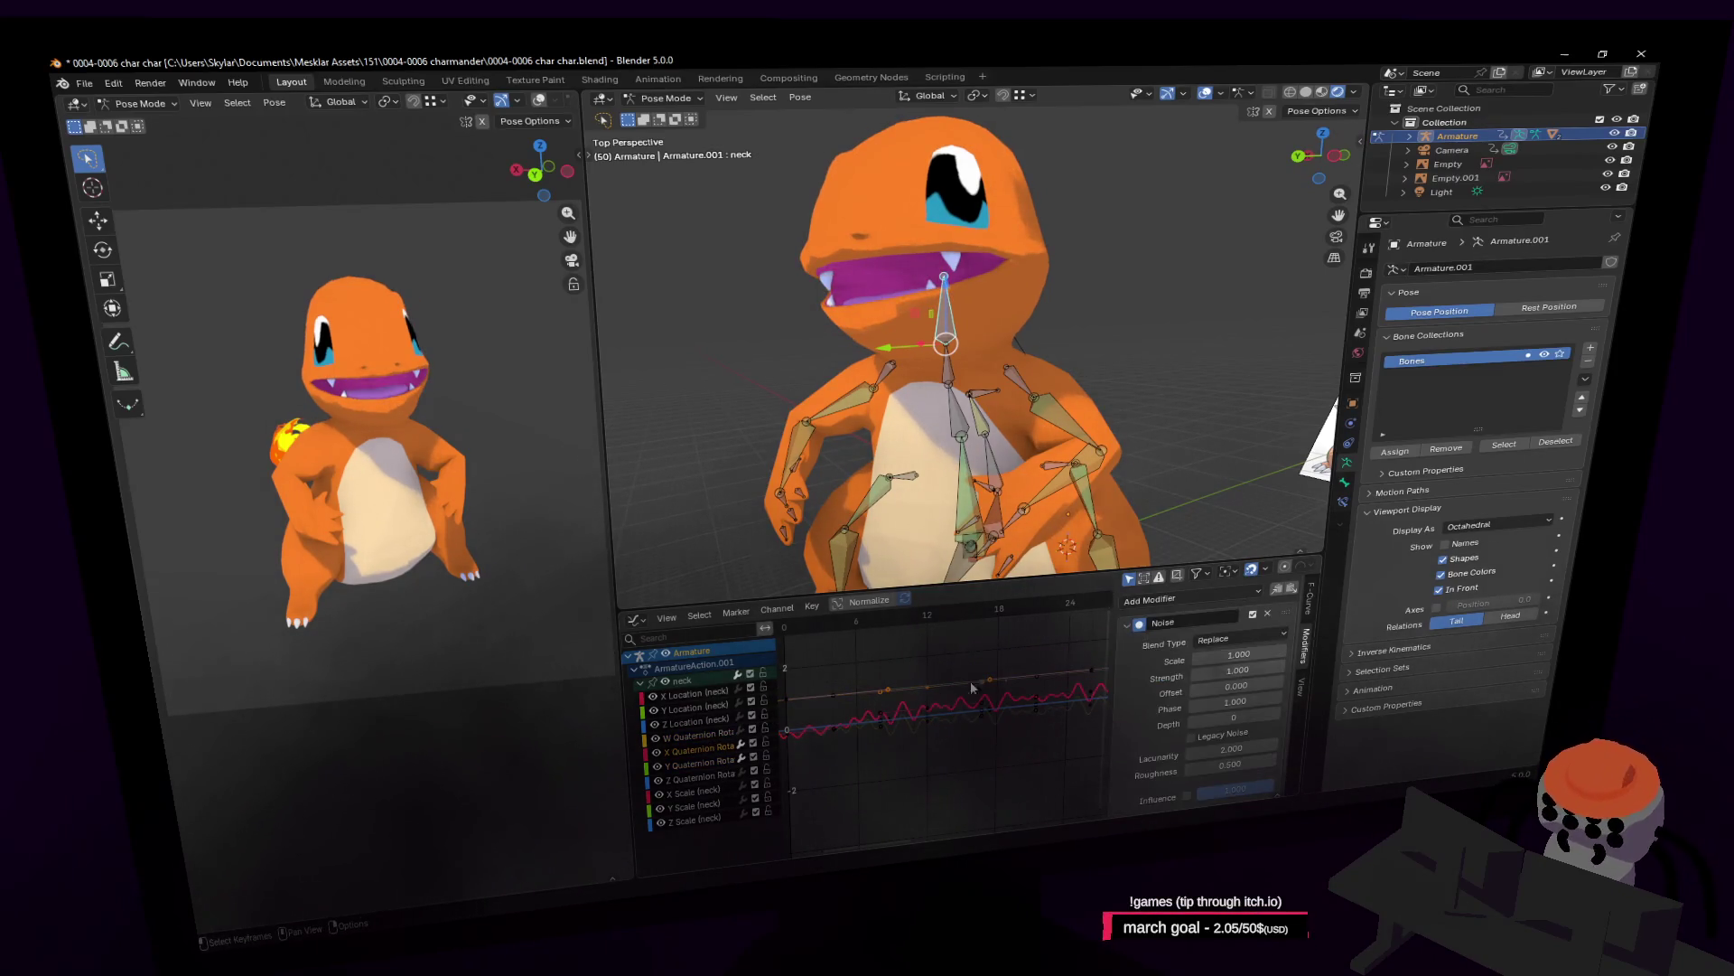
{"action": "left_click", "coordinate": [1270, 614]}
{"action": "left_click", "coordinate": [701, 763]}
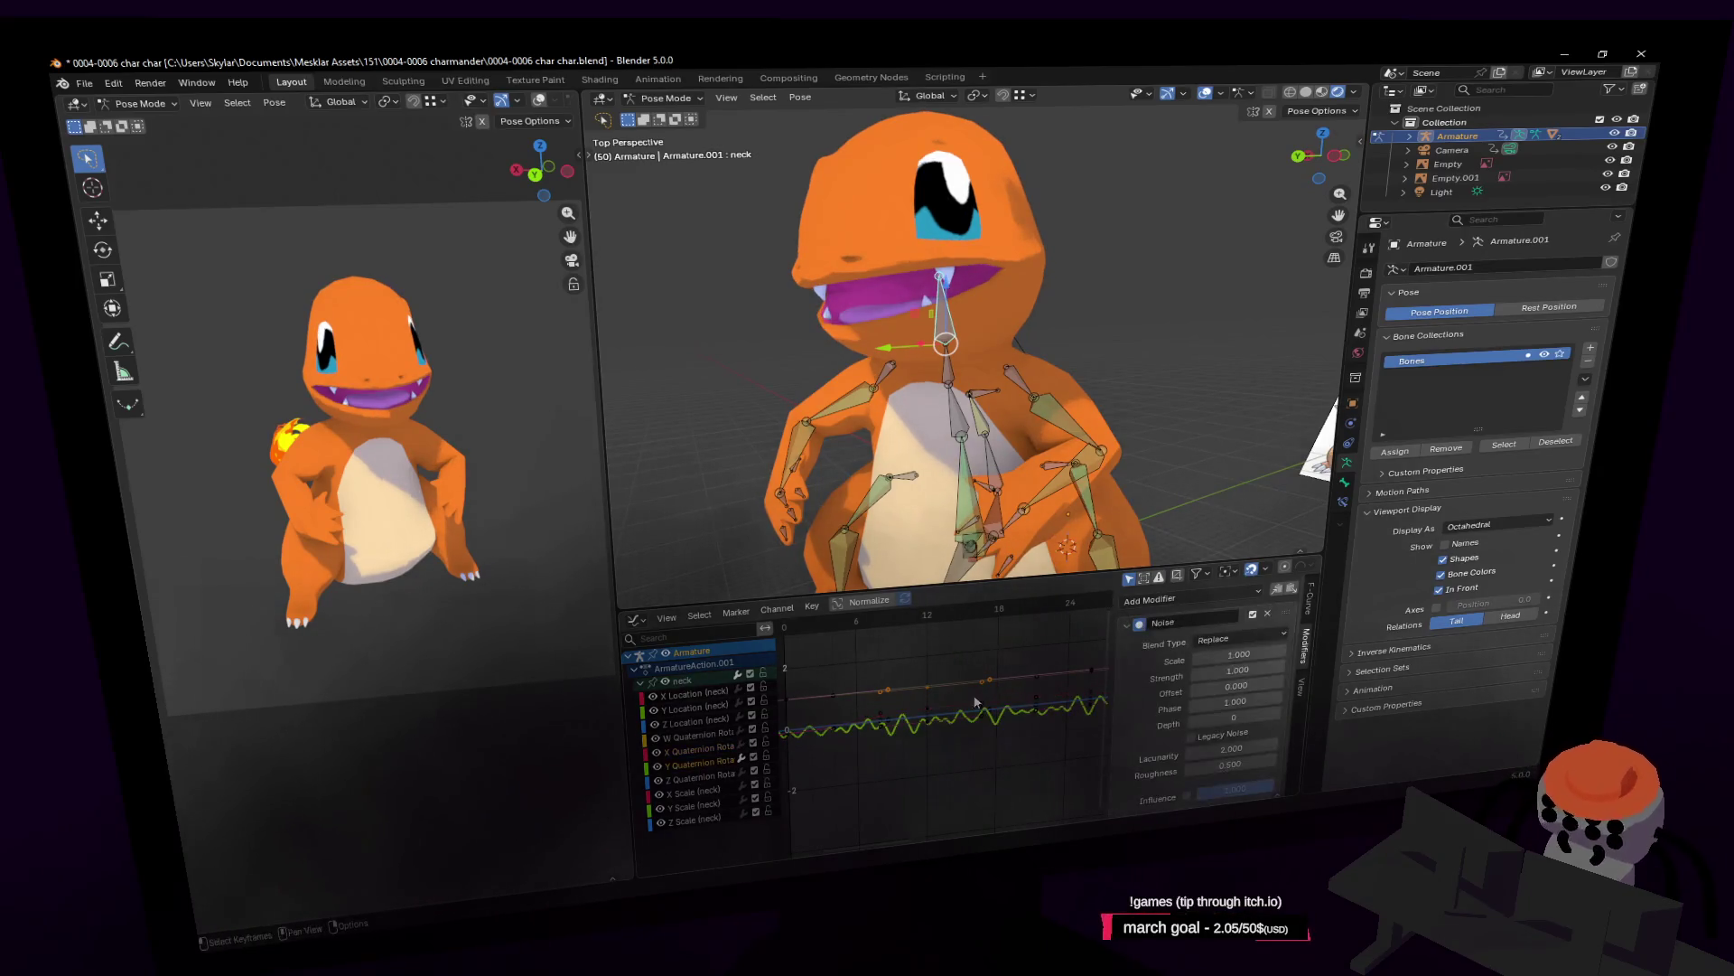
{"action": "left_click", "coordinate": [1267, 615]}
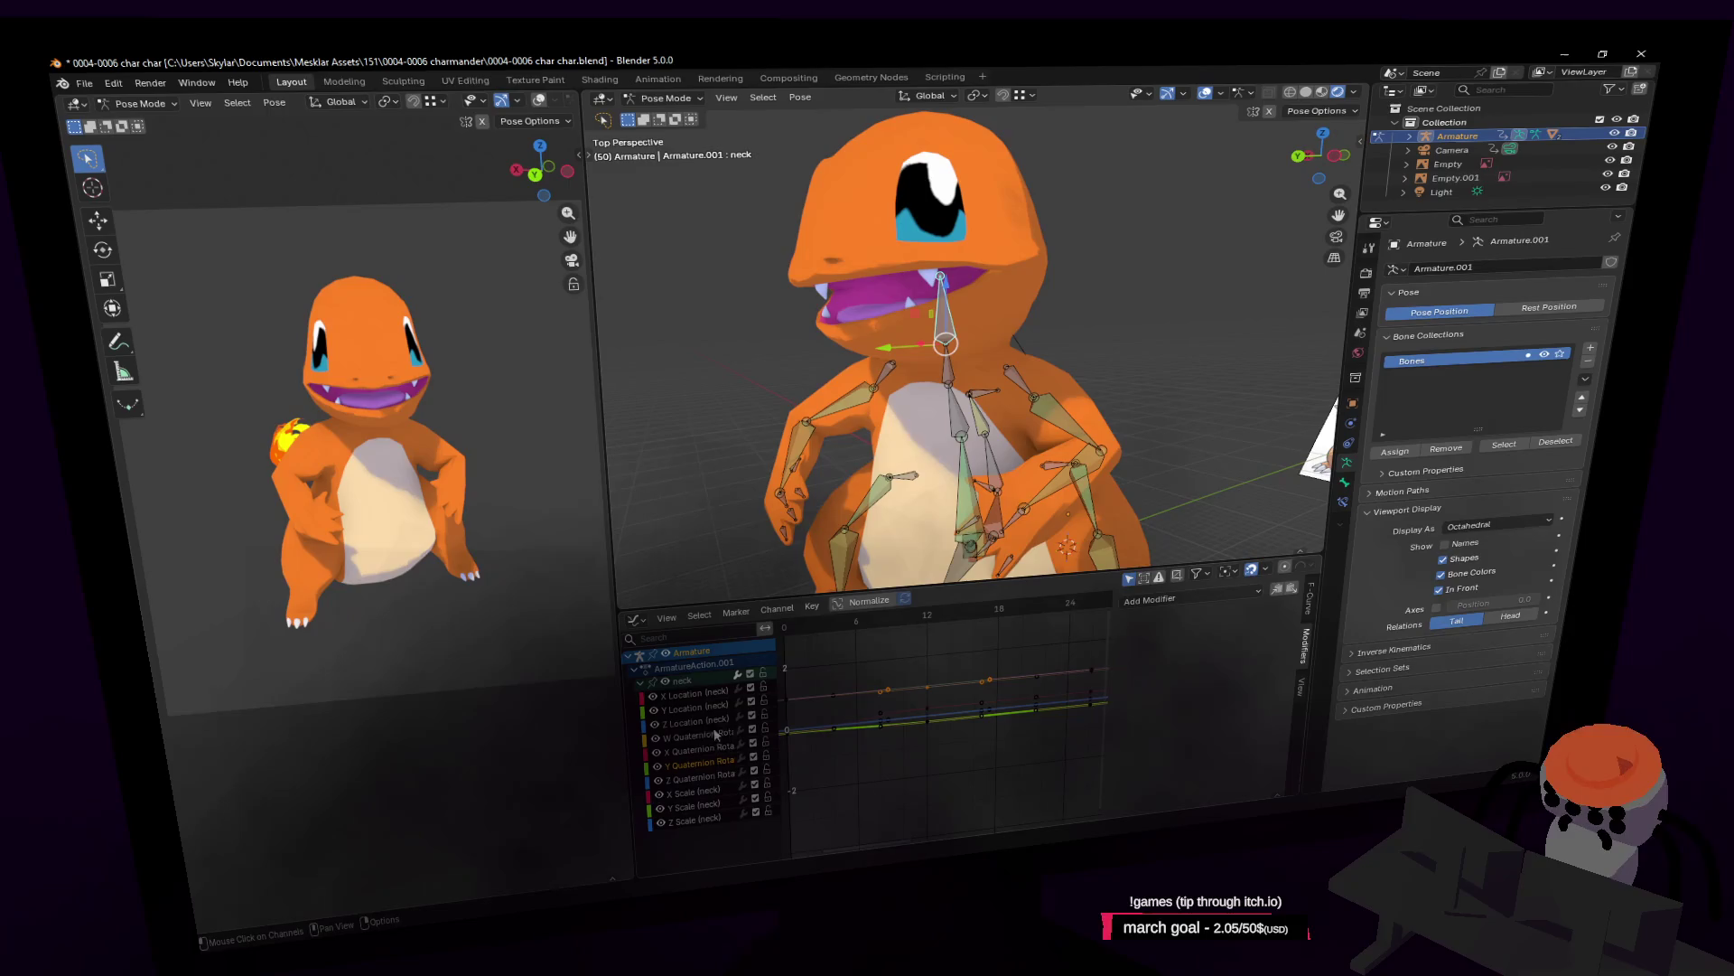
{"action": "left_click", "coordinate": [700, 751]}
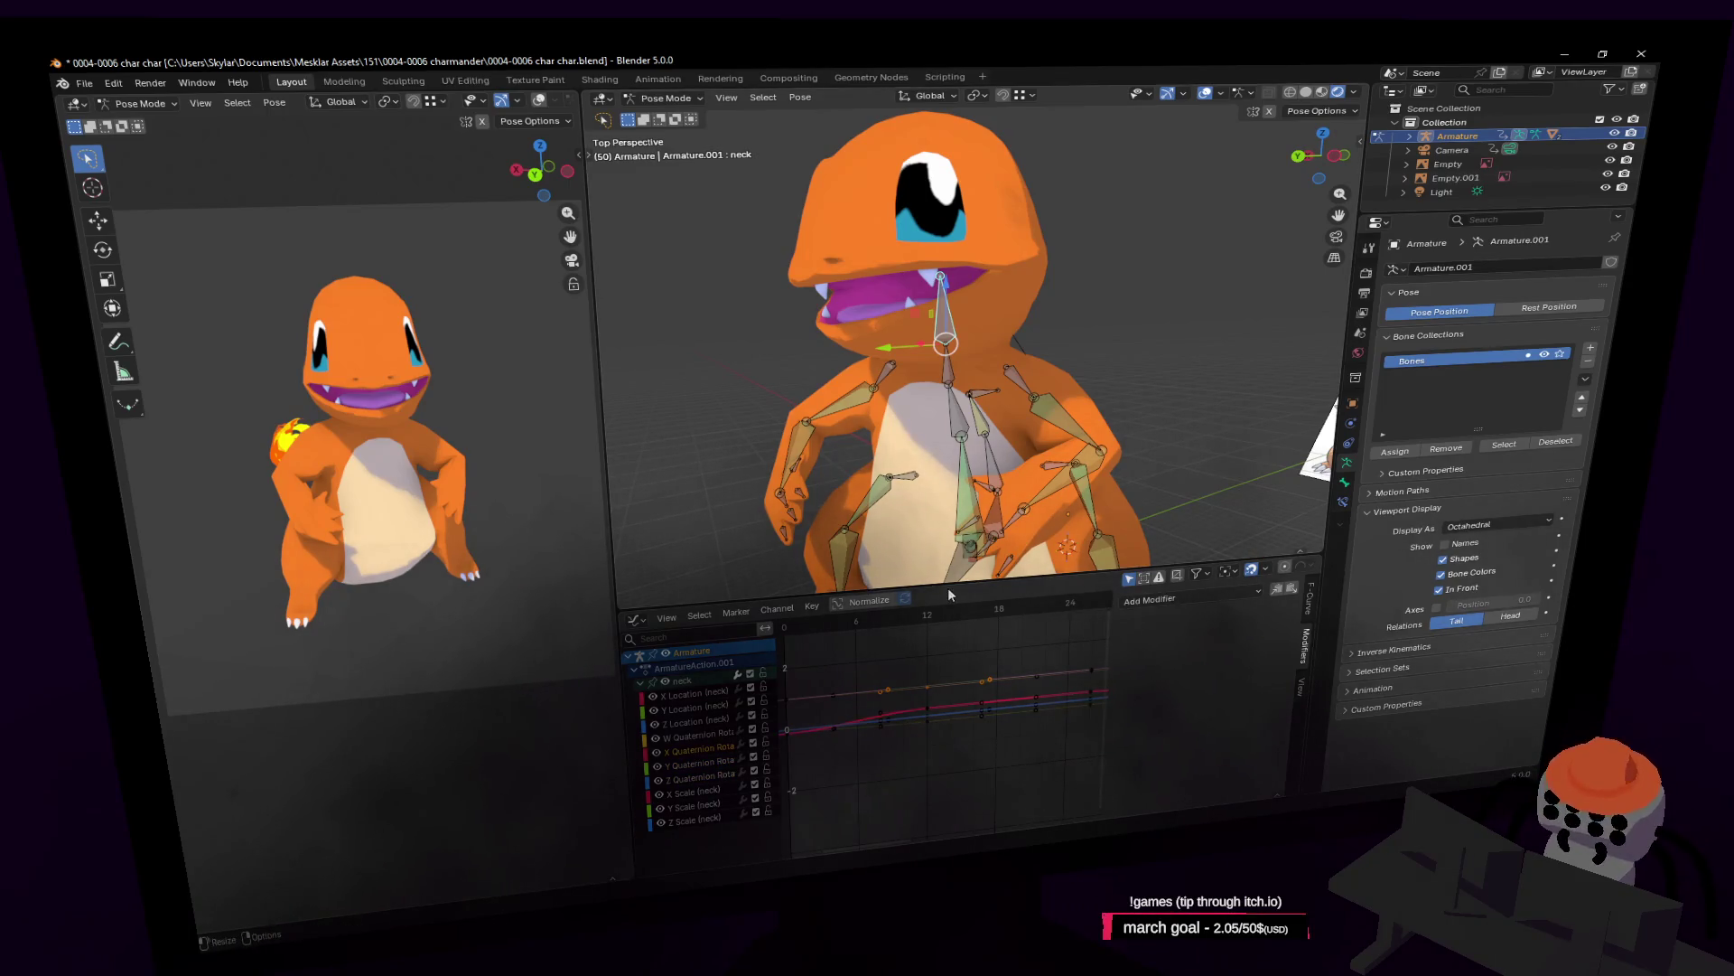
Orbit around Charmander and switch the curve graph editor to the Timeline.
{"action": "scroll", "coordinate": [949, 436], "scroll_direction": "down", "scroll_amount": 3}
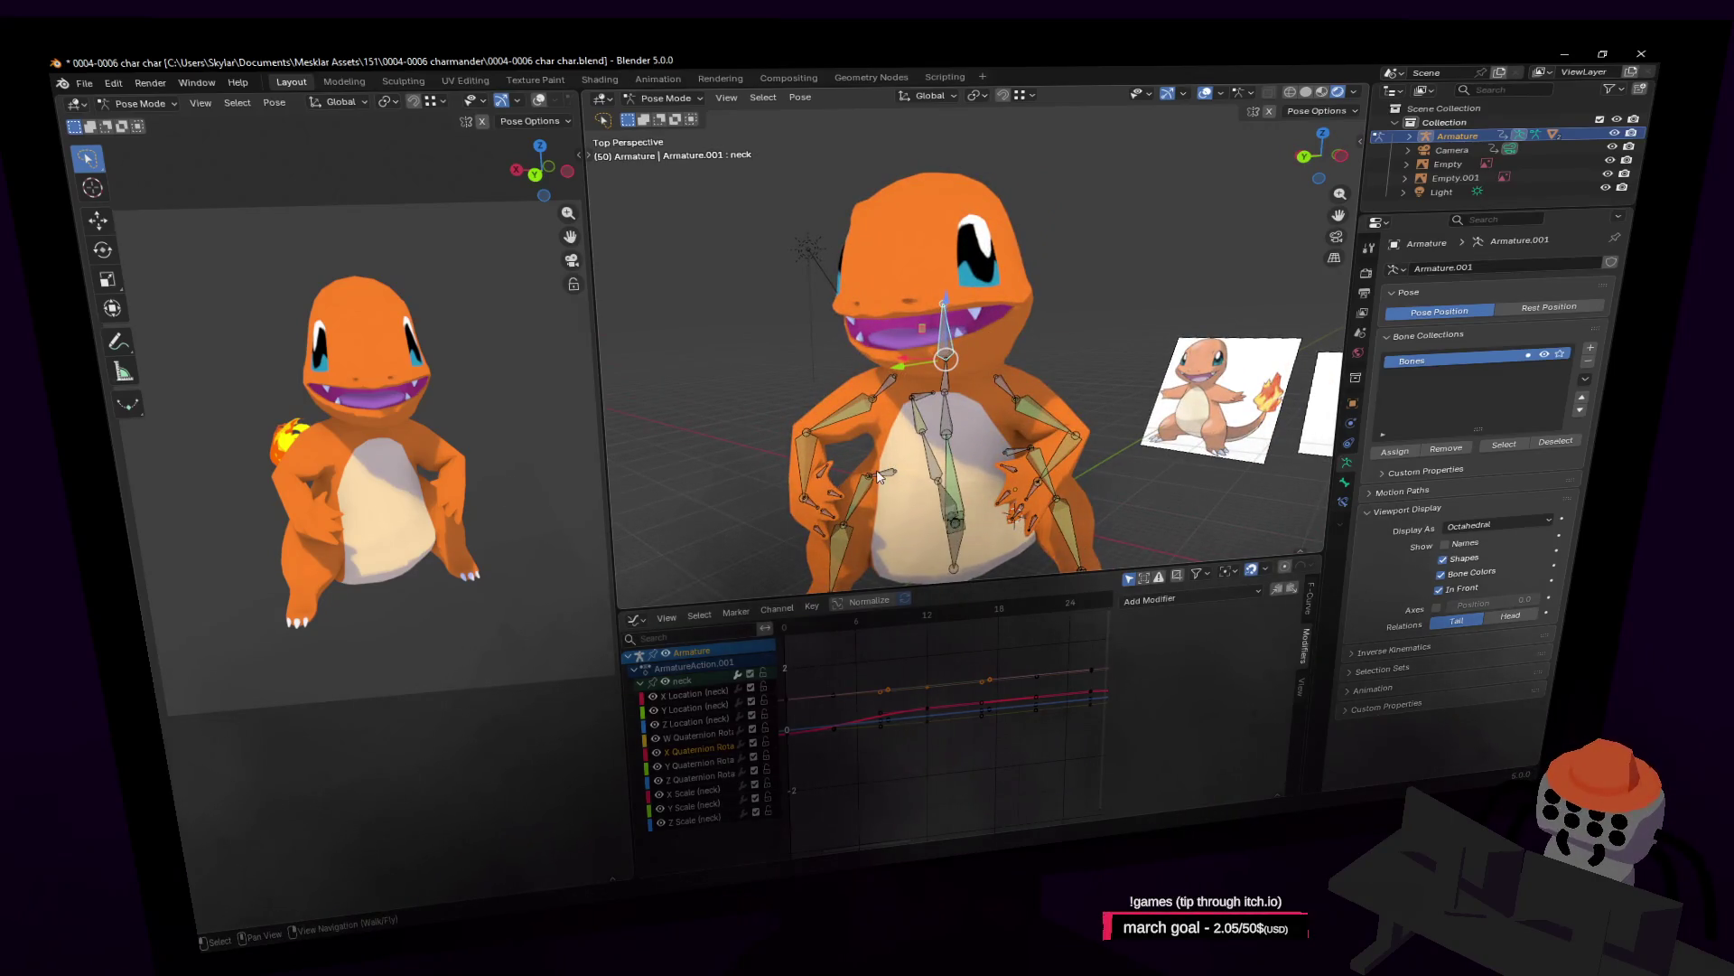
{"action": "middle_click_drag", "start_coordinate": [948, 435], "coordinate": [868, 430]}
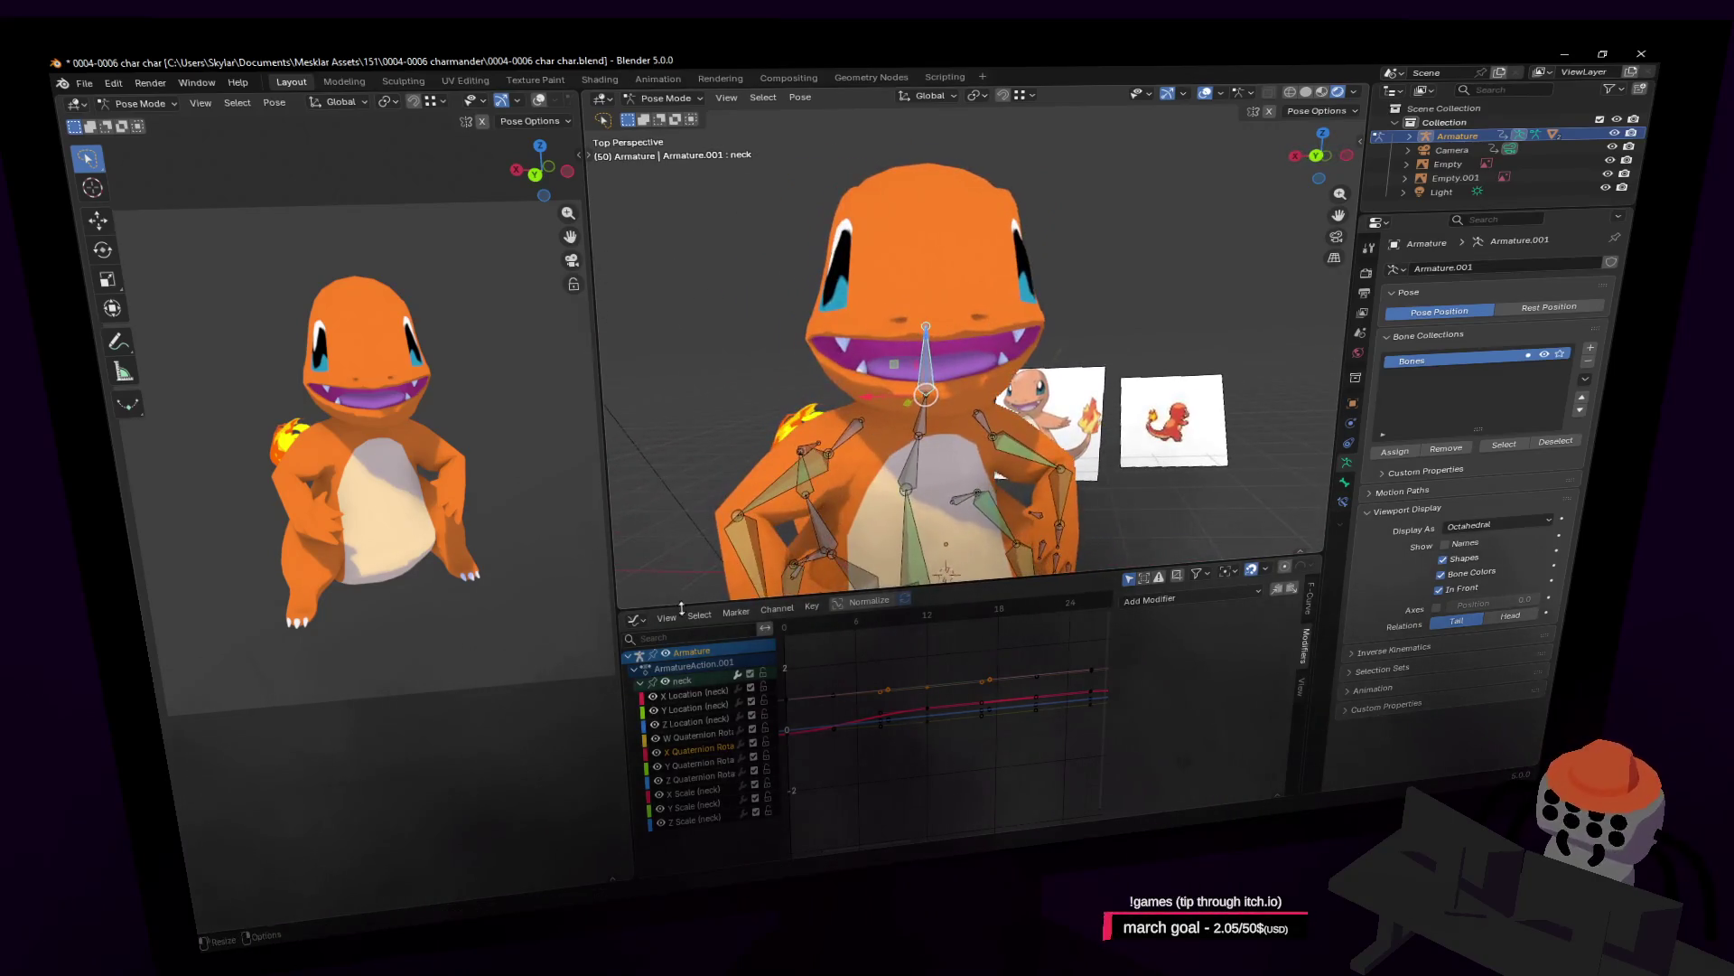
{"action": "left_click", "coordinate": [635, 619]}
{"action": "left_click", "coordinate": [832, 664]}
Scrub and play to frame 26, then select spine3 and begin rotating it.
{"action": "left_click_drag", "start_coordinate": [870, 621], "coordinate": [857, 638]}
{"action": "key", "text": "space"}
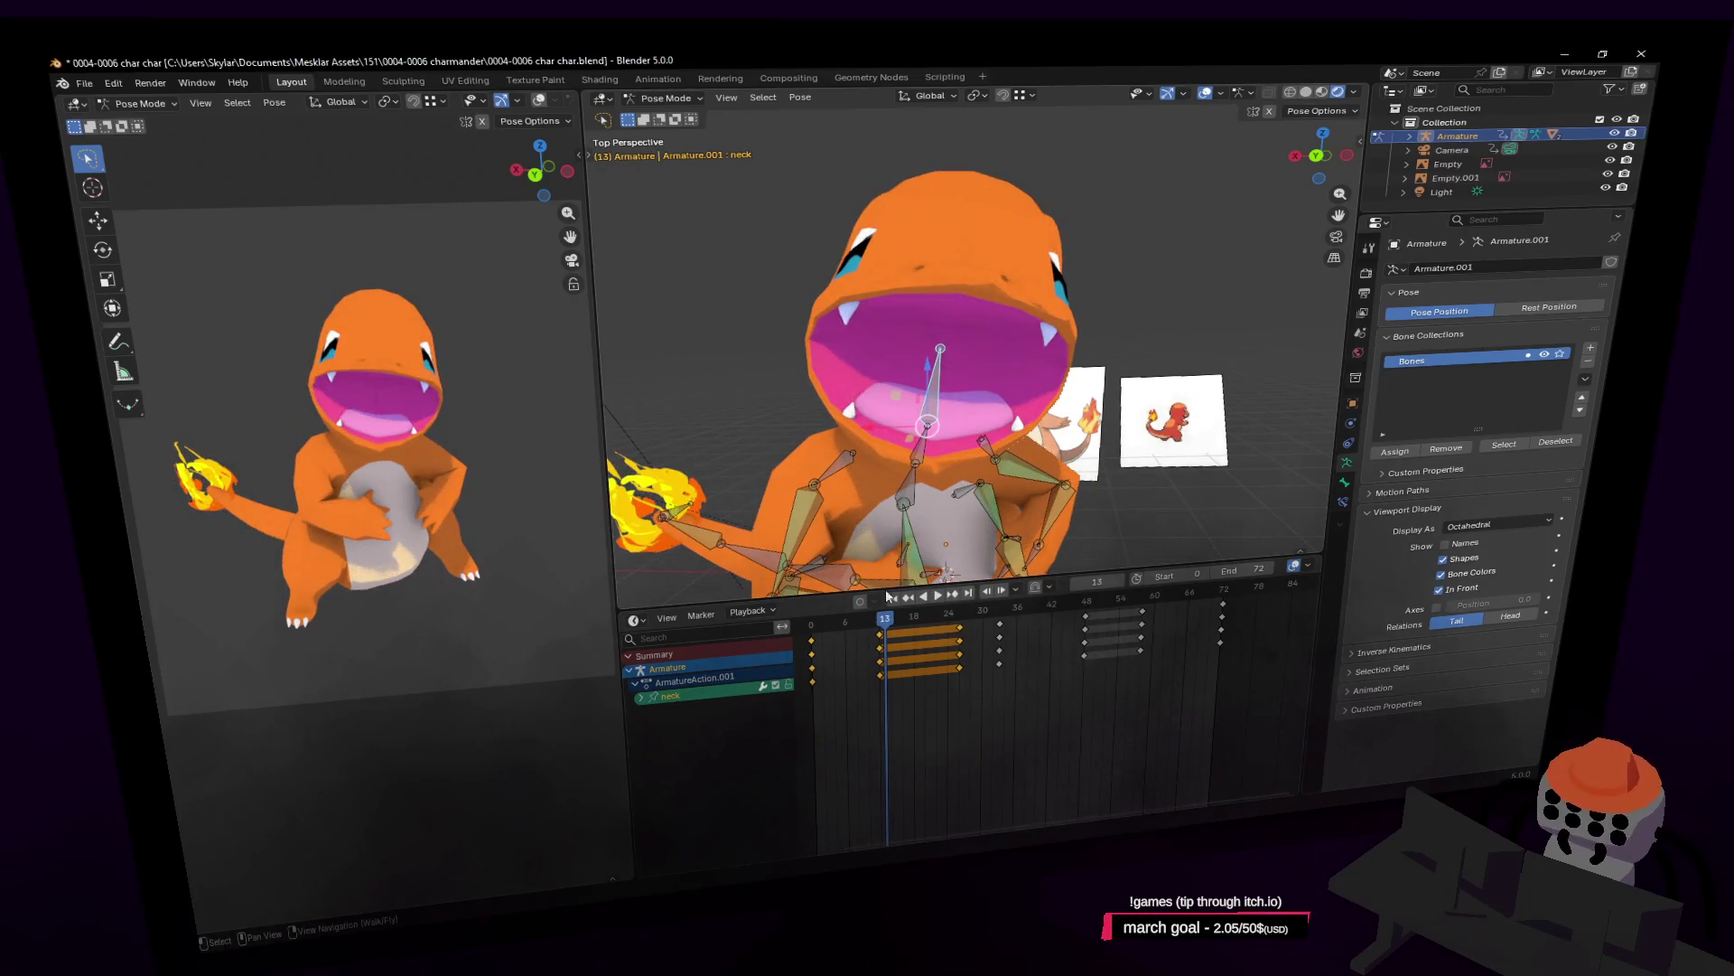
{"action": "key", "text": "space"}
{"action": "left_click_drag", "start_coordinate": [881, 630], "coordinate": [879, 627]}
{"action": "key", "text": "space"}
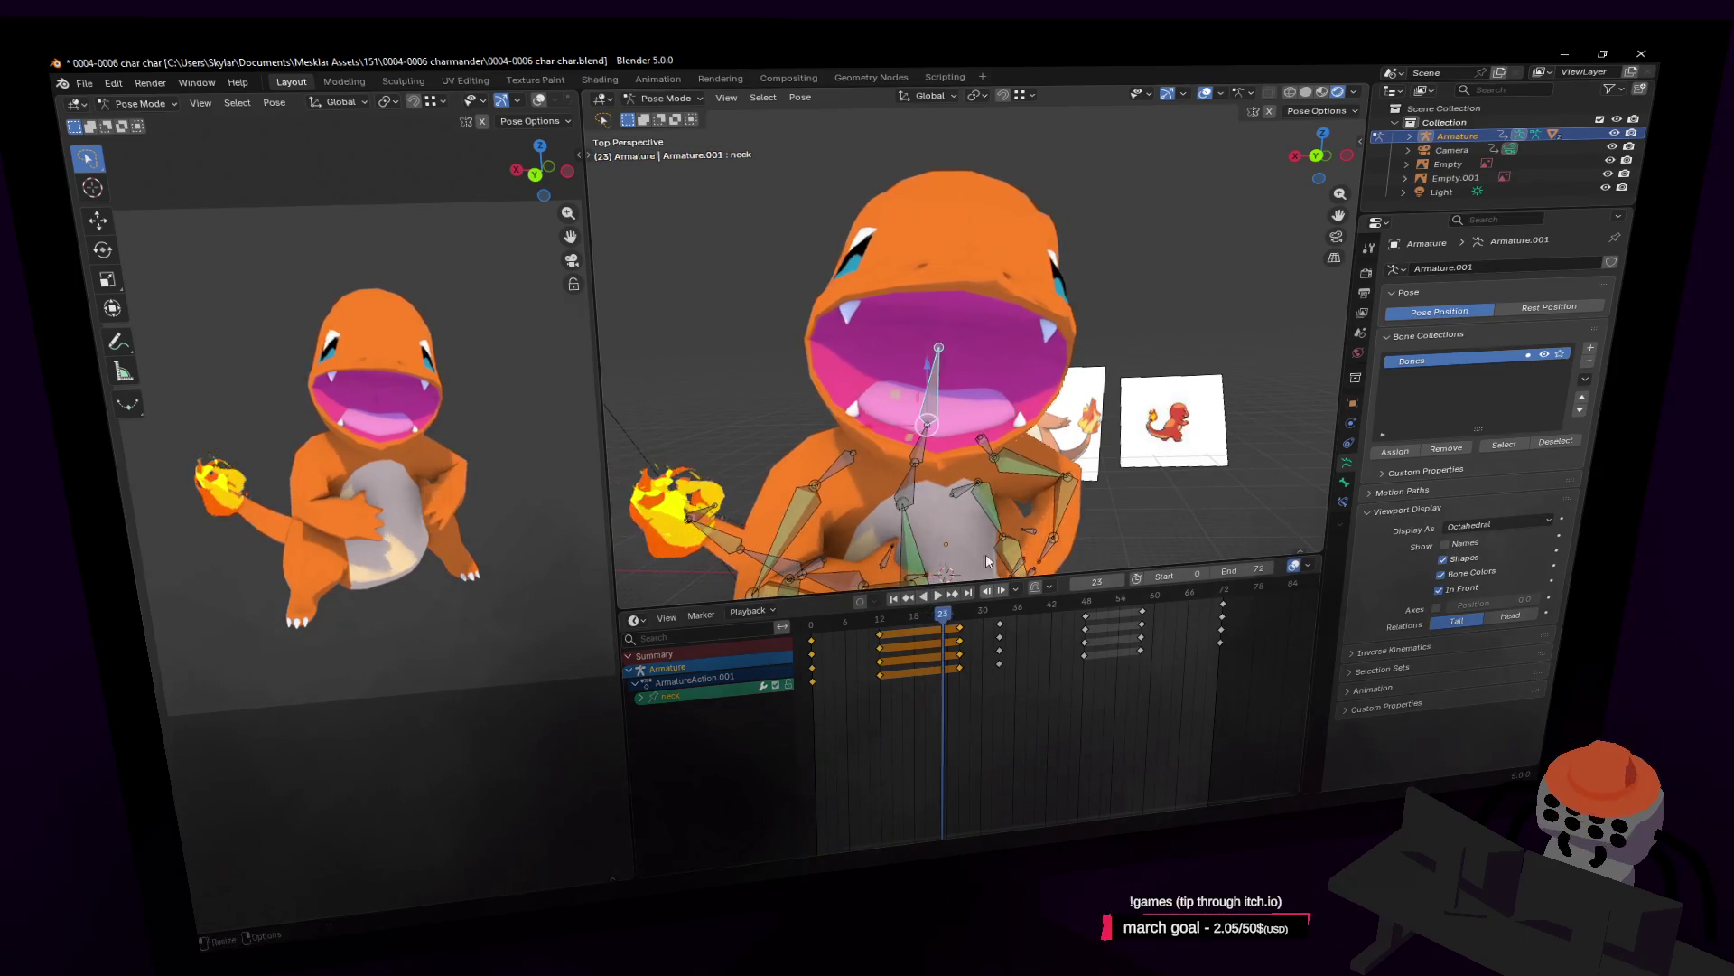
{"action": "key", "text": "Right"}
{"action": "key", "text": "Right"}
{"action": "key", "text": "Right"}
{"action": "left_click", "coordinate": [914, 447]}
{"action": "key", "text": "r"}
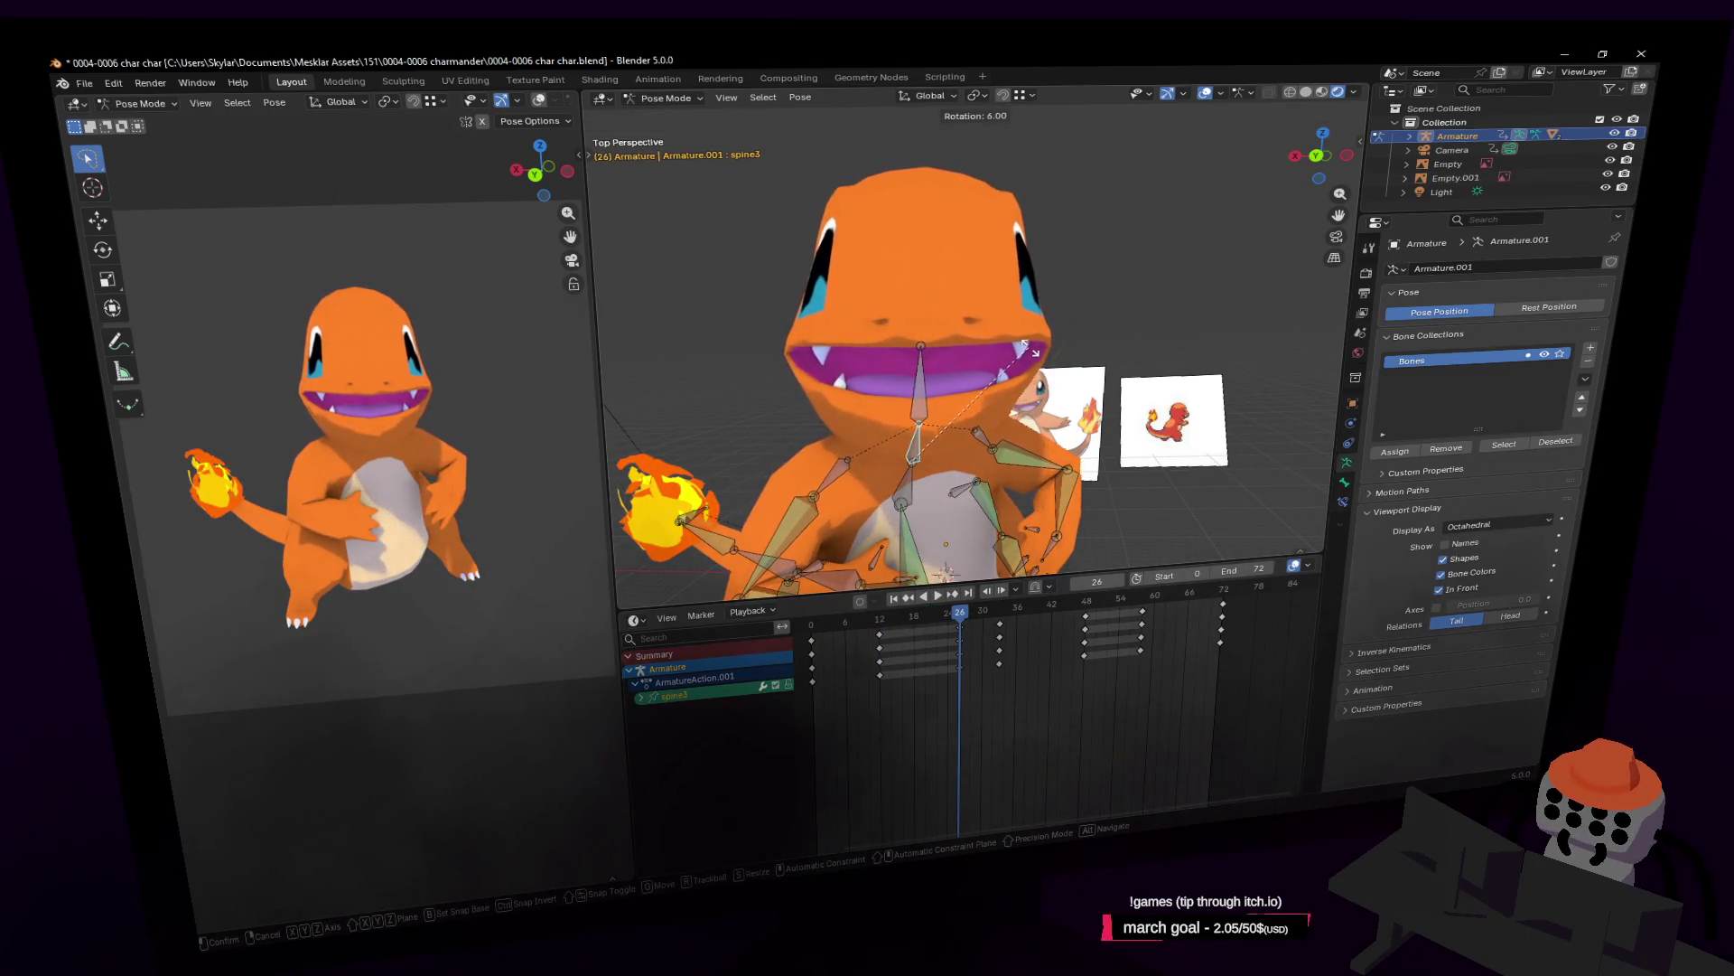
Confirm the spine3 rotation, play back, and walk the view closer to Charmander.
{"action": "left_click", "coordinate": [1021, 300]}
{"action": "left_click", "coordinate": [906, 630]}
{"action": "key", "text": "space"}
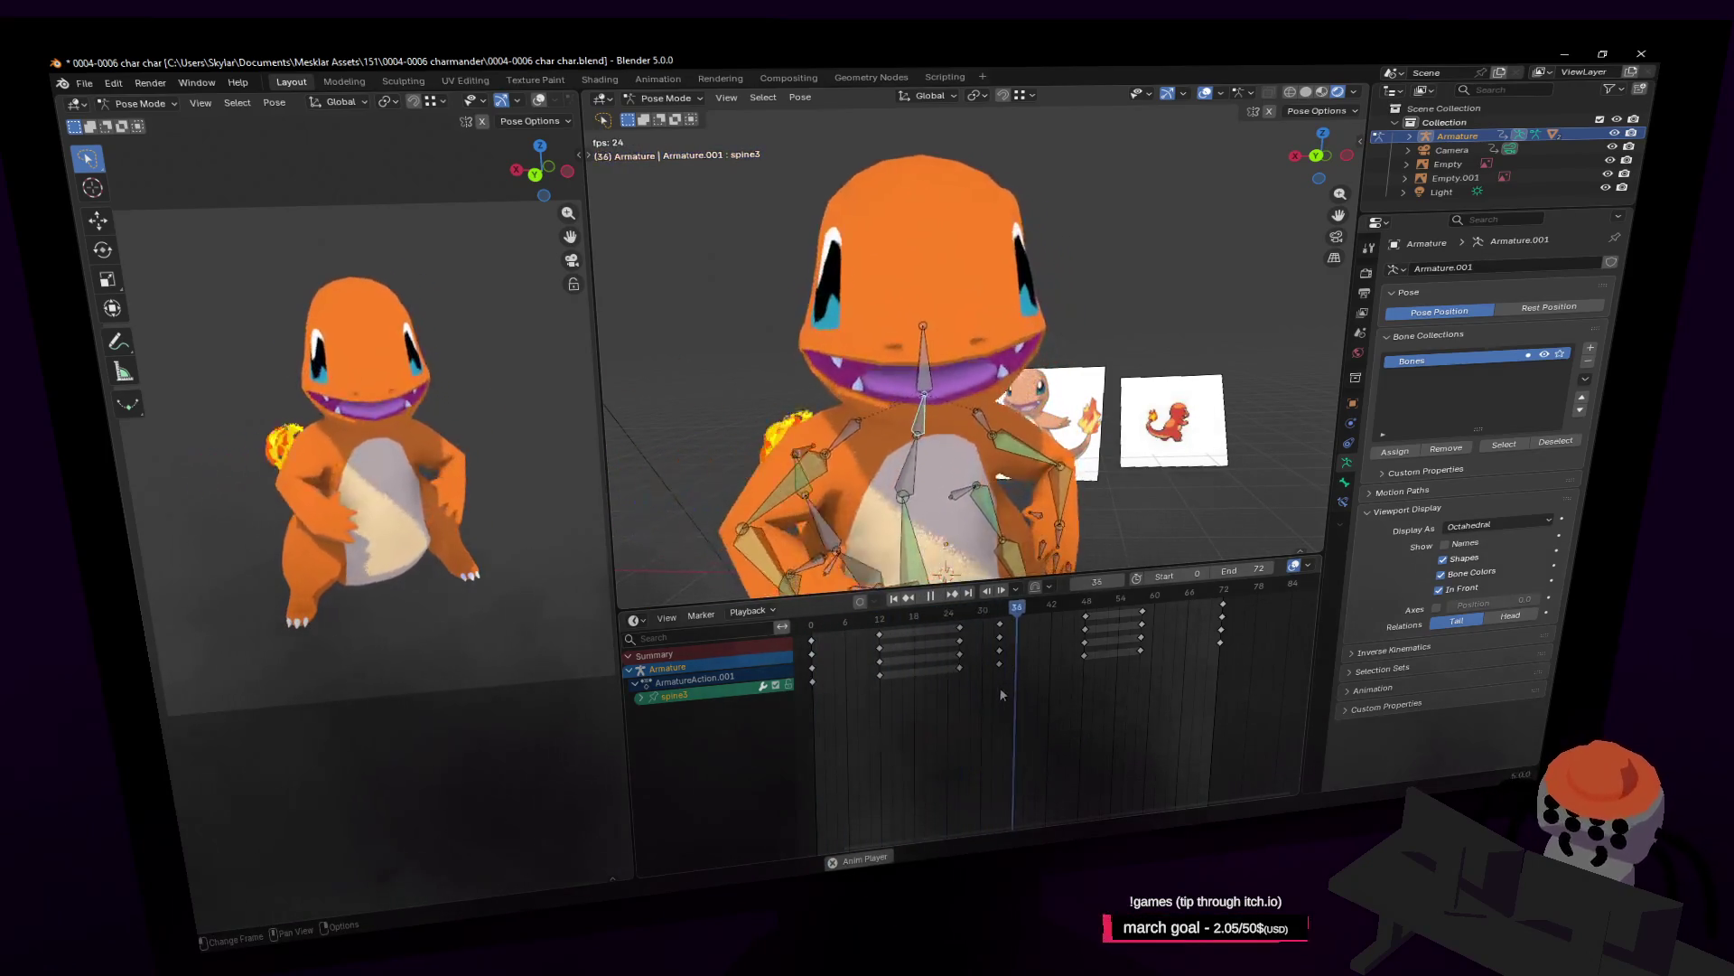
{"action": "key", "text": "space"}
{"action": "left_click", "coordinate": [958, 620]}
{"action": "key", "text": "shift+grave"}
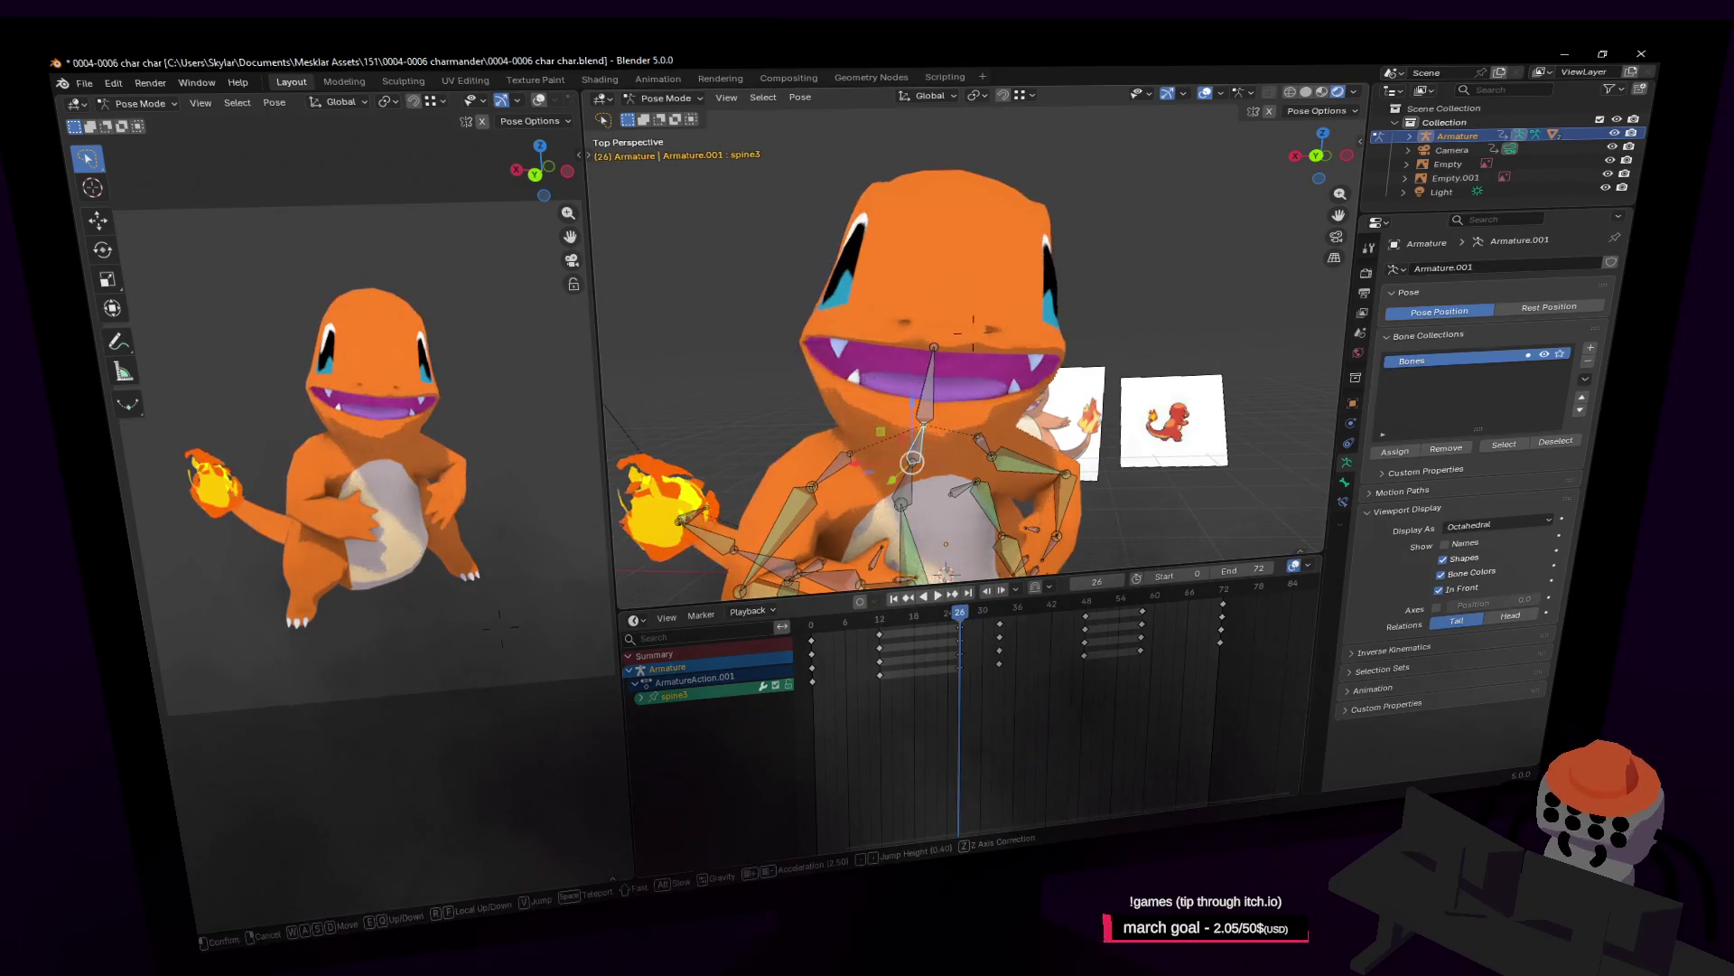
{"action": "key", "text": "w"}
{"action": "left_click", "coordinate": [952, 739]}
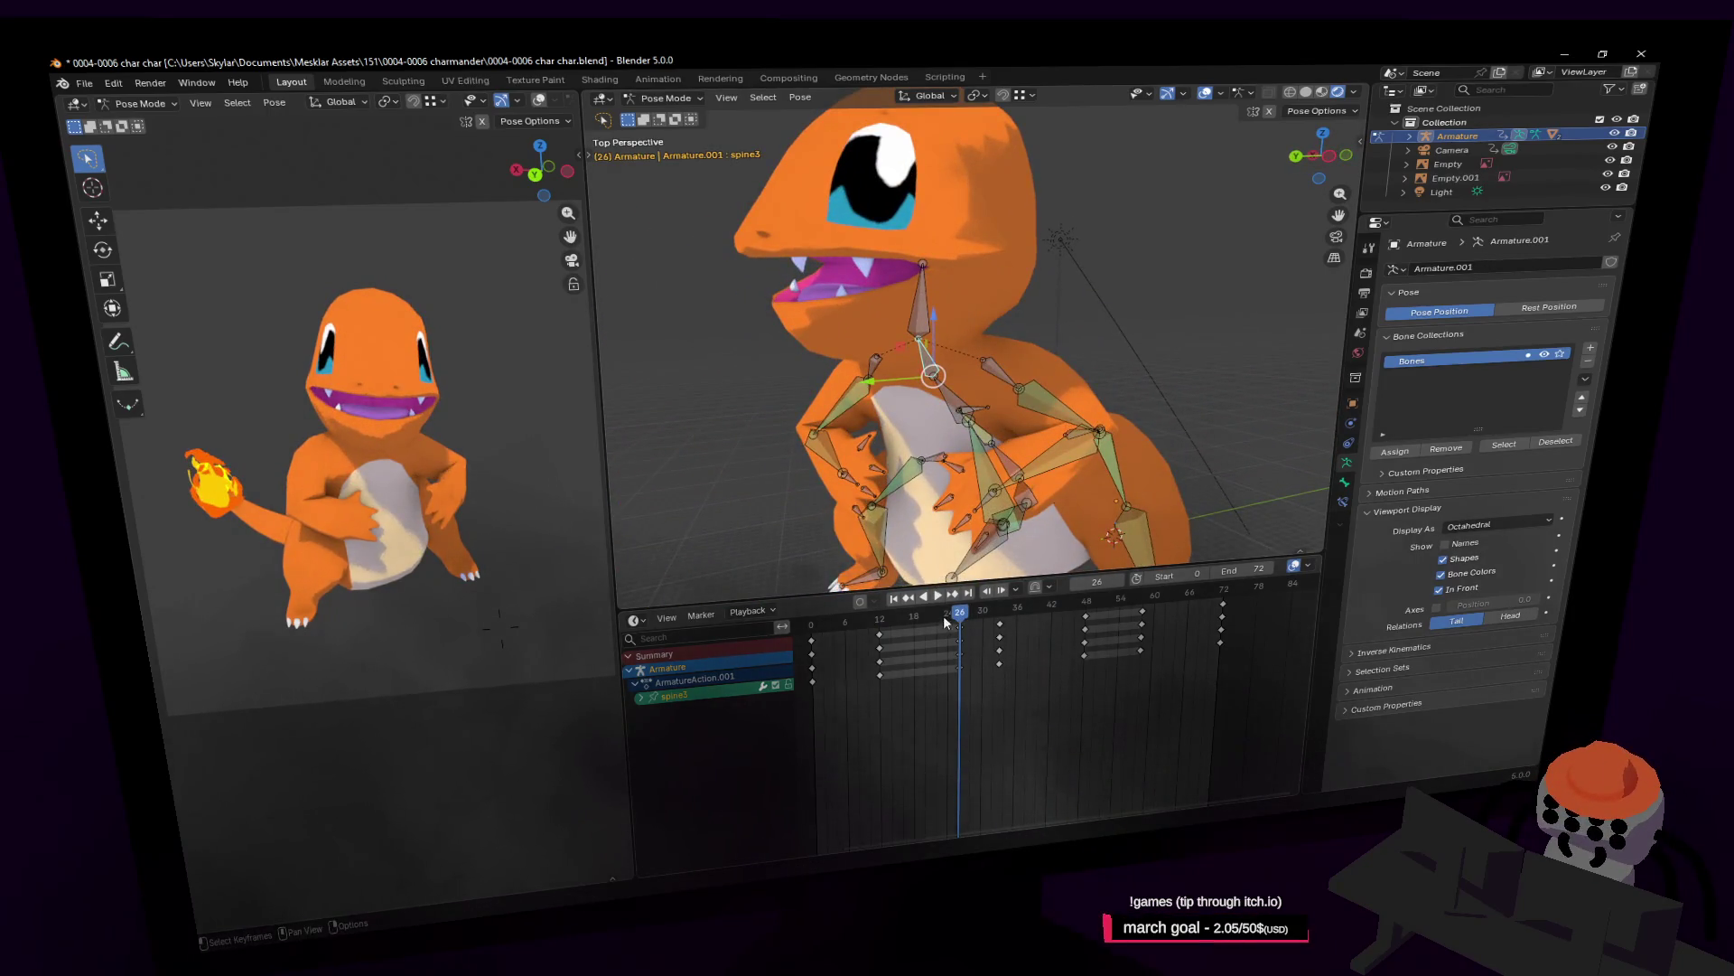
Return to frame 12, bring the view toward the character, and select spine2.
{"action": "key", "text": "Down"}
{"action": "key", "text": "shift+grave"}
{"action": "key", "text": "w"}
{"action": "left_click", "coordinate": [990, 389]}
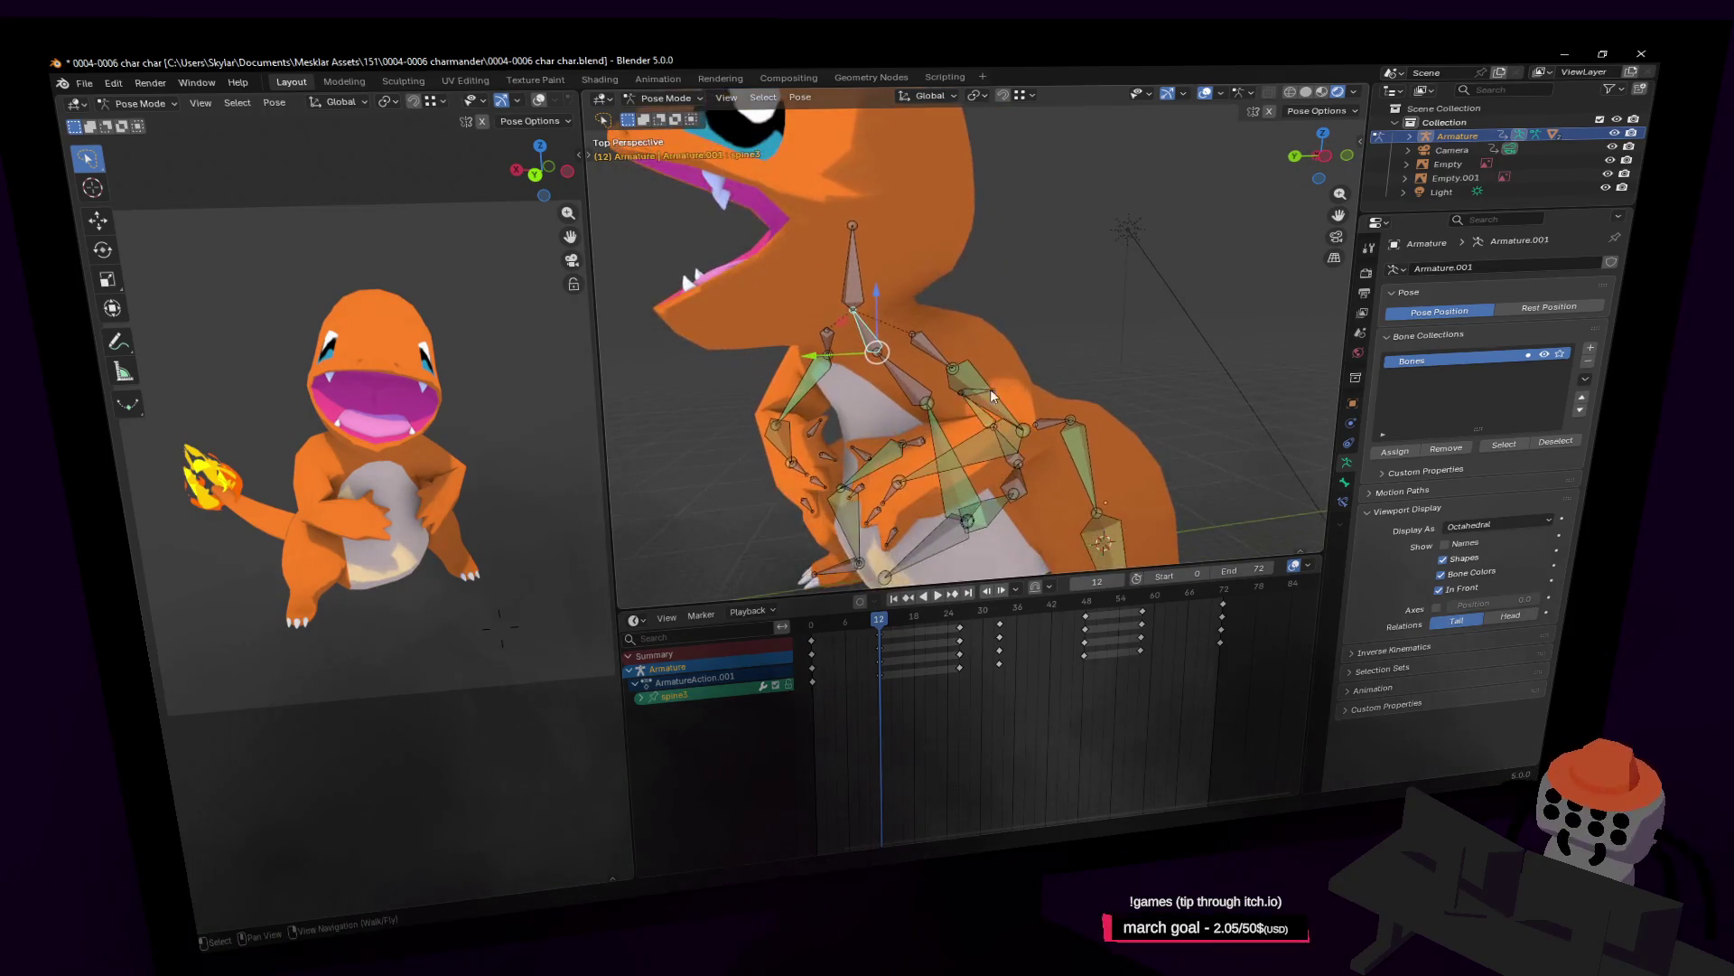
{"action": "left_click", "coordinate": [894, 354]}
{"action": "key", "text": "r"}
{"action": "key", "text": "Escape"}
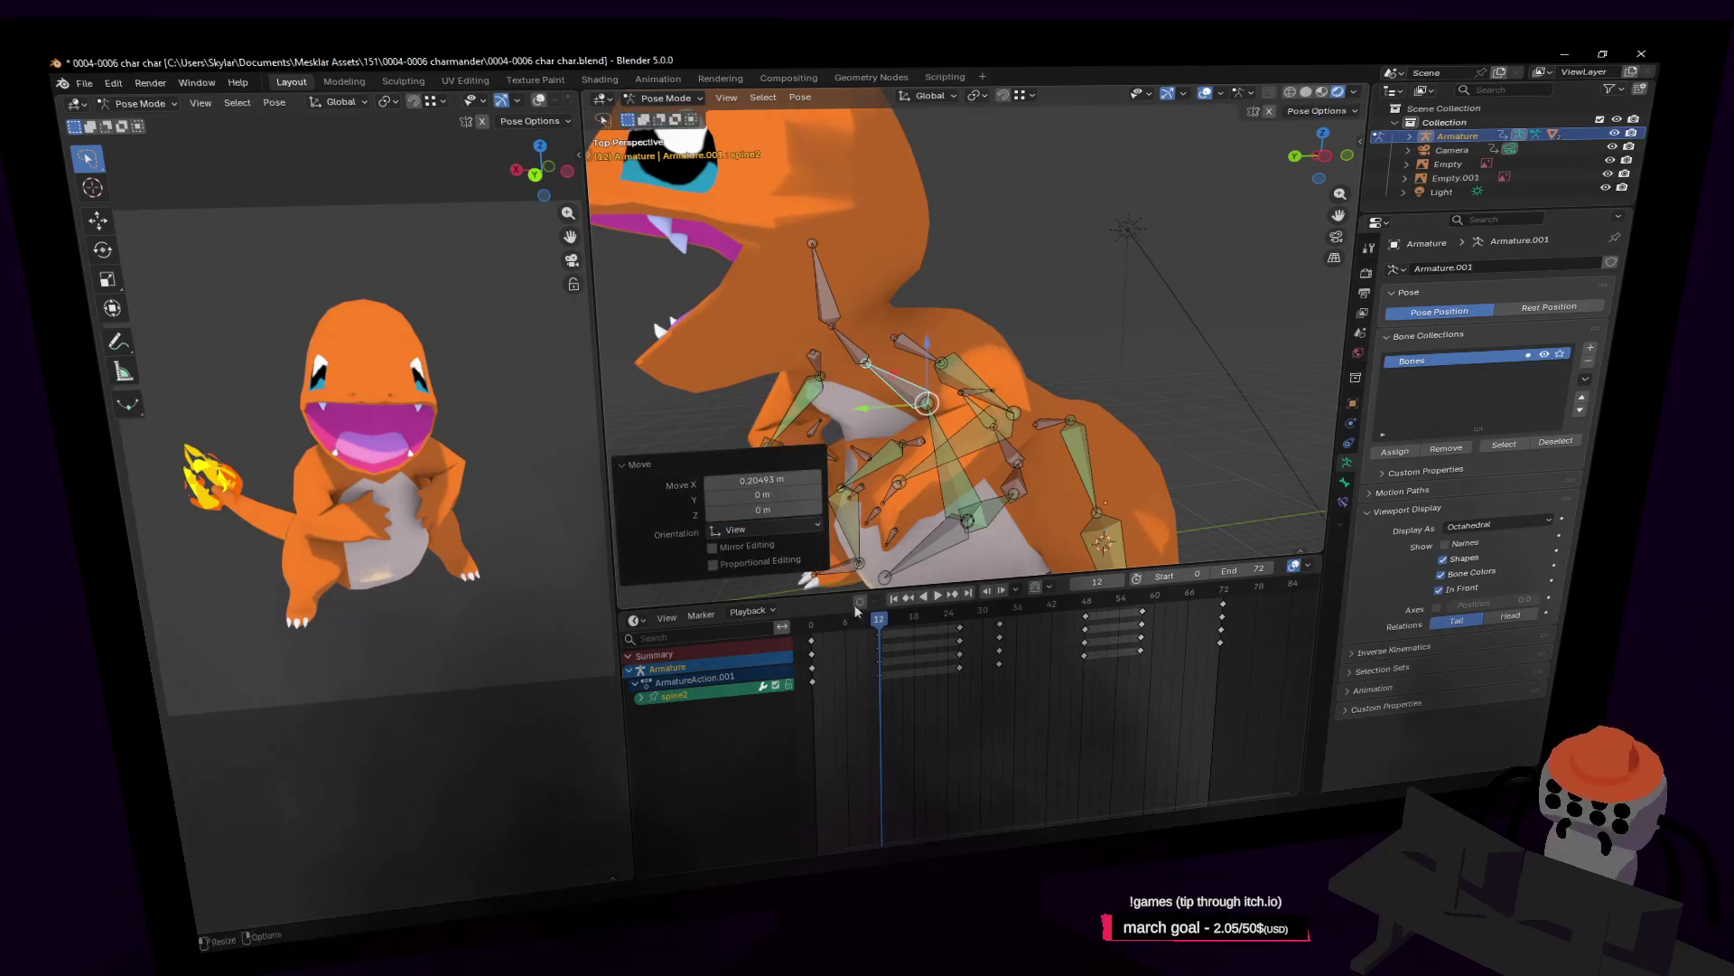
{"action": "mouse_move", "coordinate": [878, 623]}
{"action": "left_mouse_down"}
{"action": "mouse_move", "coordinate": [990, 635]}
{"action": "mouse_move", "coordinate": [879, 626]}
{"action": "left_mouse_up"}
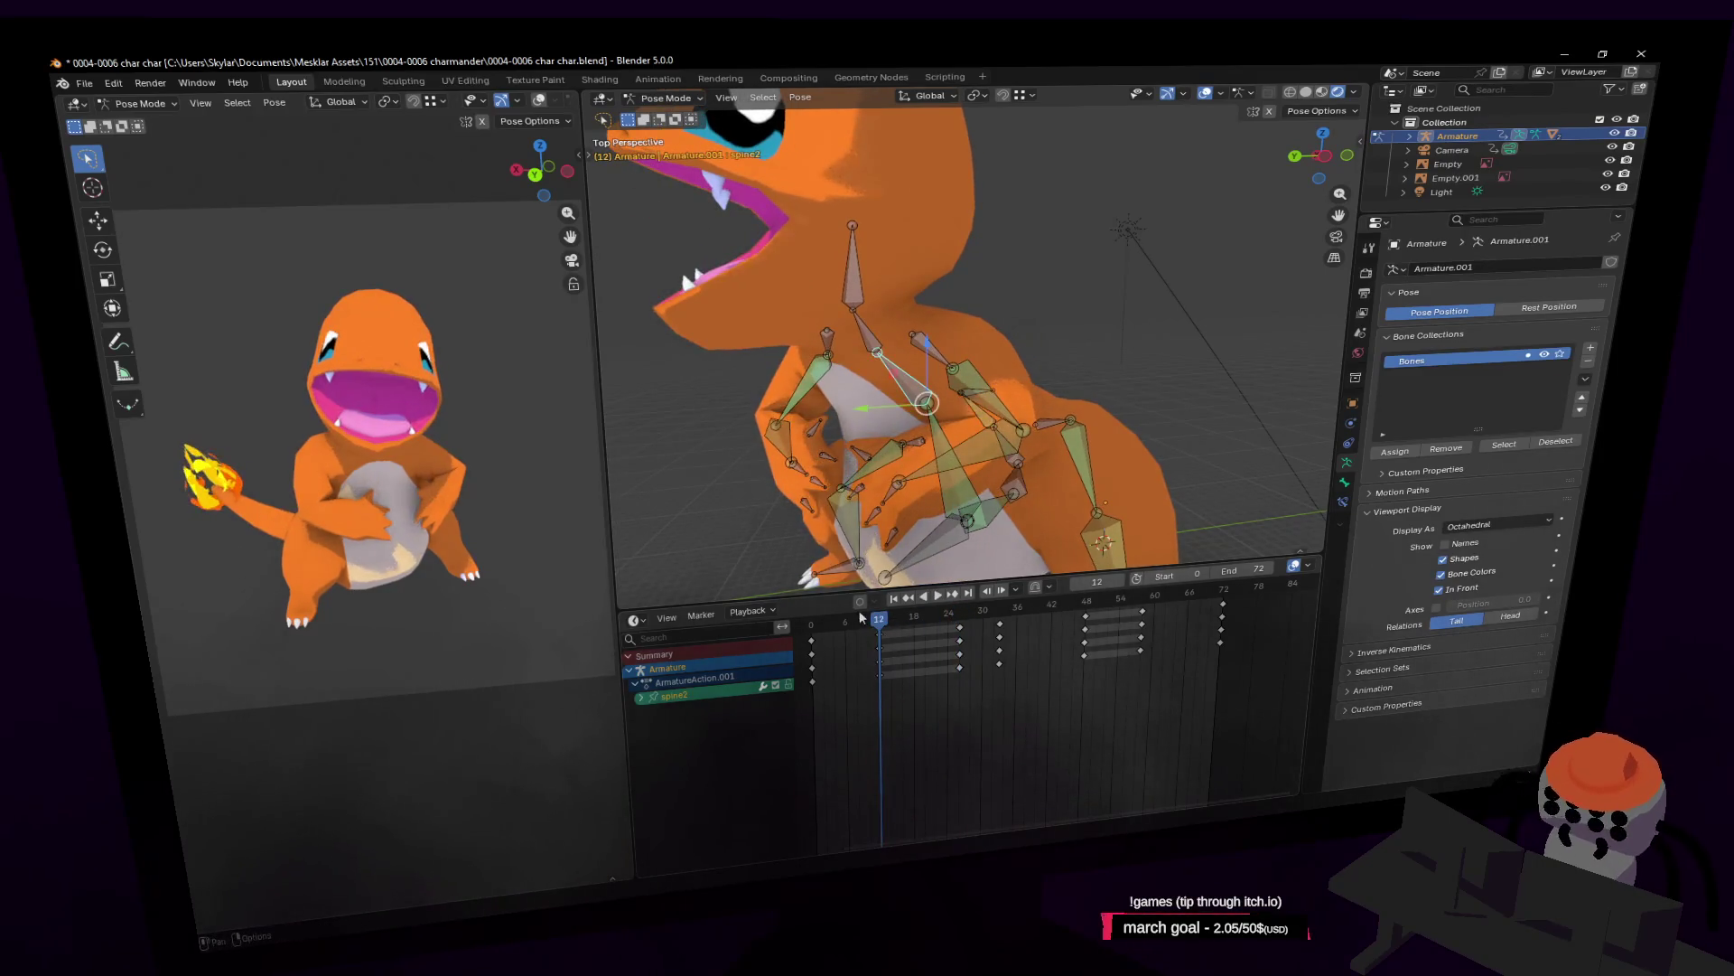
Rotate spine2 to turn the head, keyframe it at frame 12, then rotate it 11° more.
{"action": "key", "text": "r"}
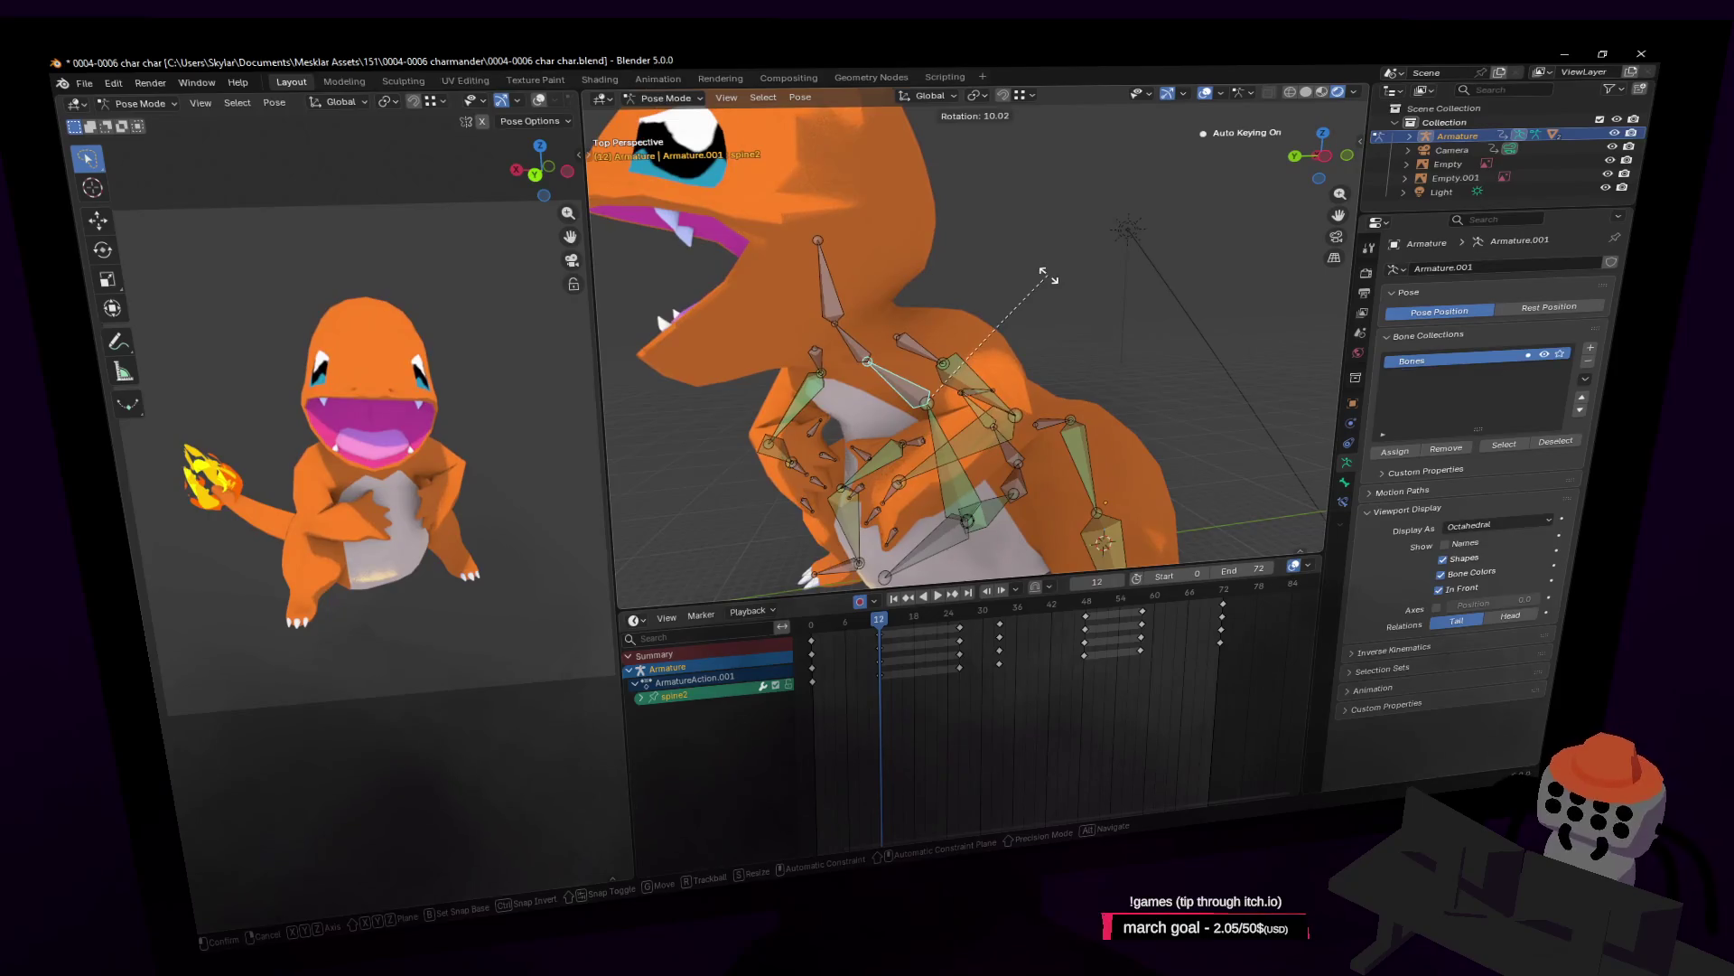
{"action": "left_click", "coordinate": [943, 583]}
{"action": "key", "text": "i"}
{"action": "key", "text": "Up"}
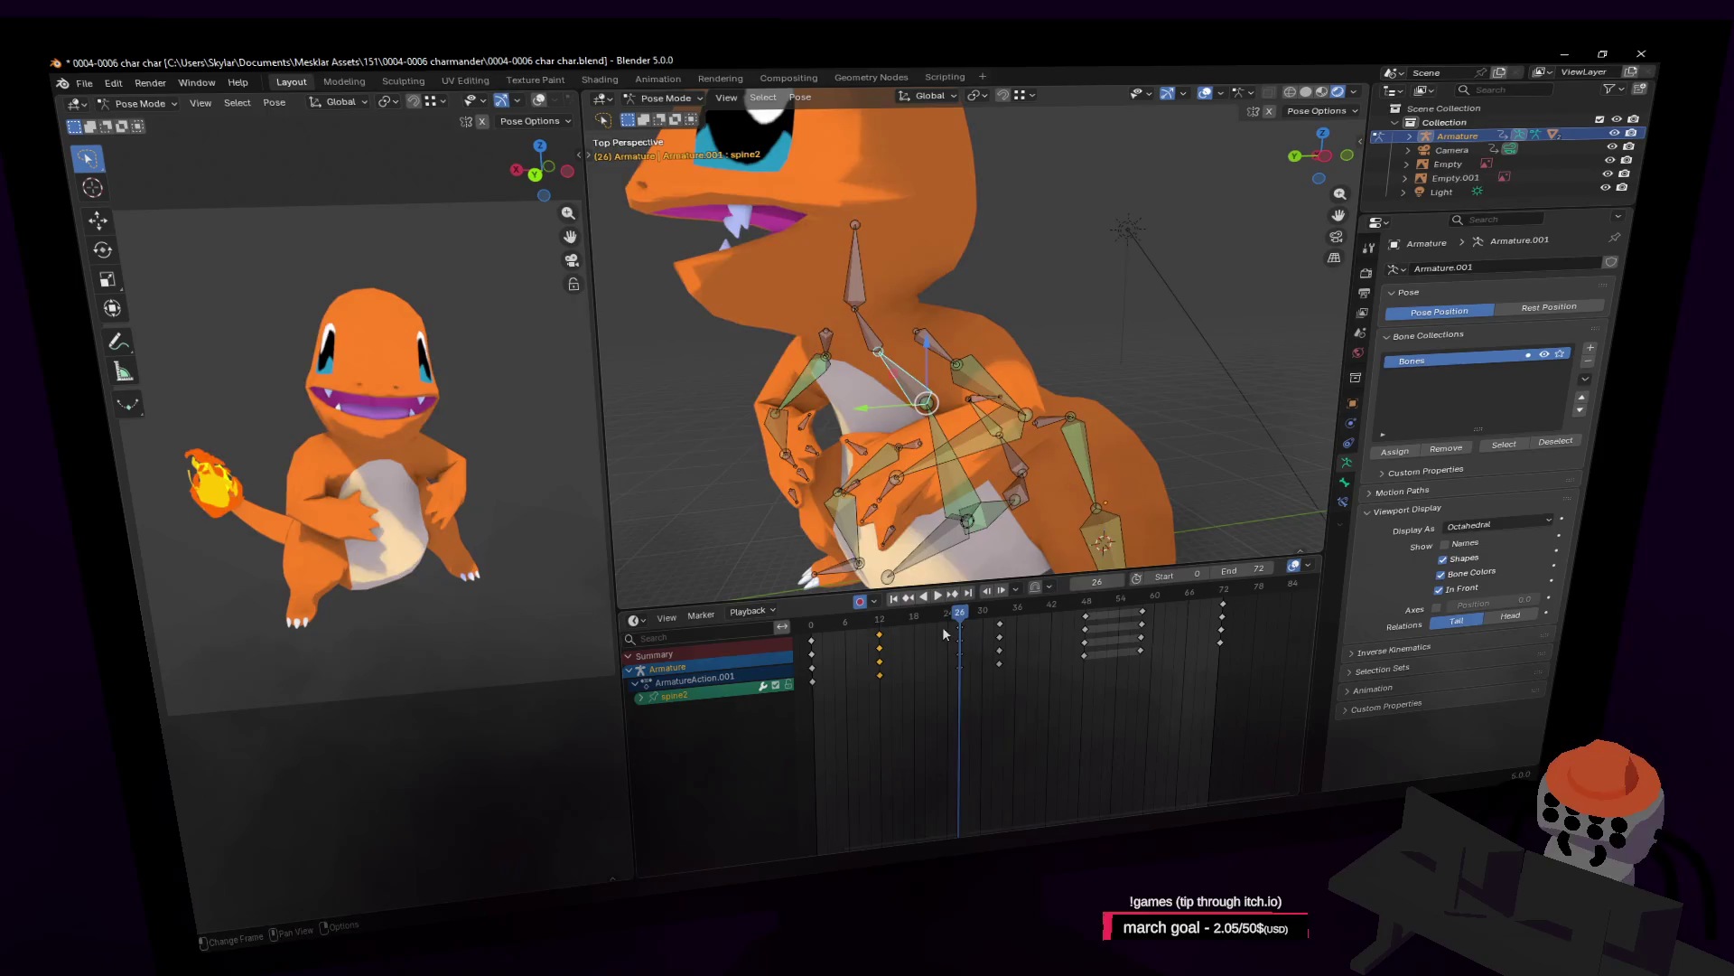
{"action": "key", "text": "Down"}
{"action": "key", "text": "r"}
{"action": "left_click", "coordinate": [845, 350]}
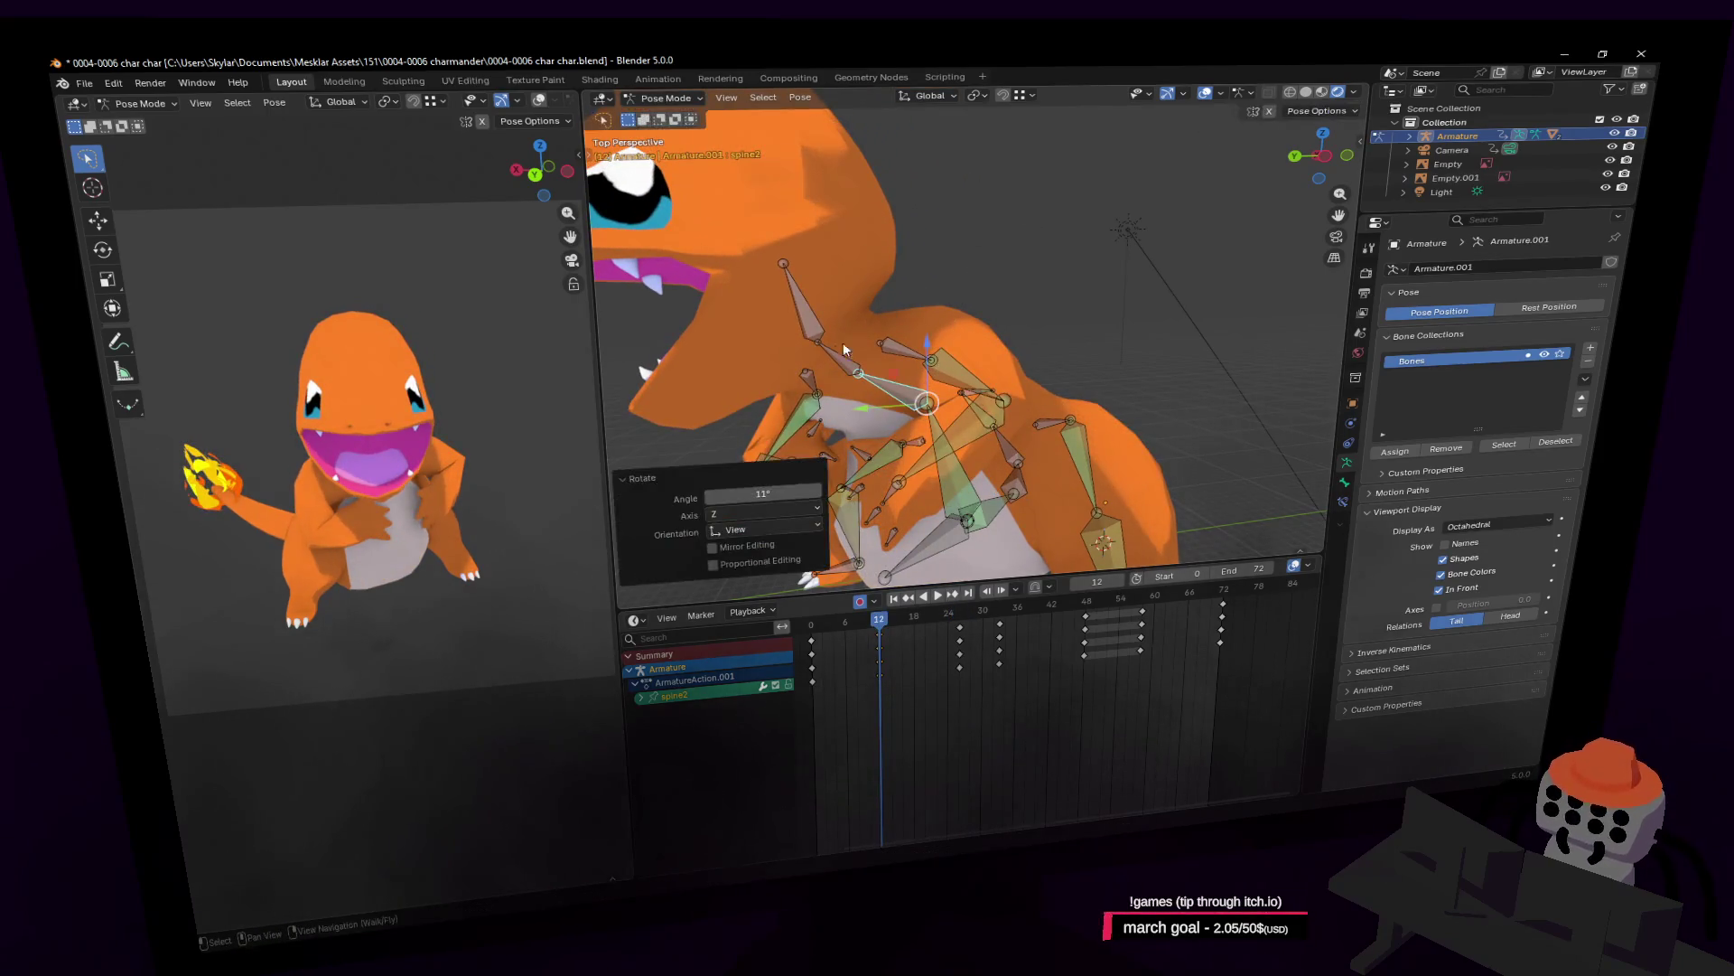
Tilt the neck bone, keyframe it at frame 12, and play the animation.
{"action": "left_click", "coordinate": [918, 281]}
{"action": "left_click", "coordinate": [804, 307]}
{"action": "key", "text": "r"}
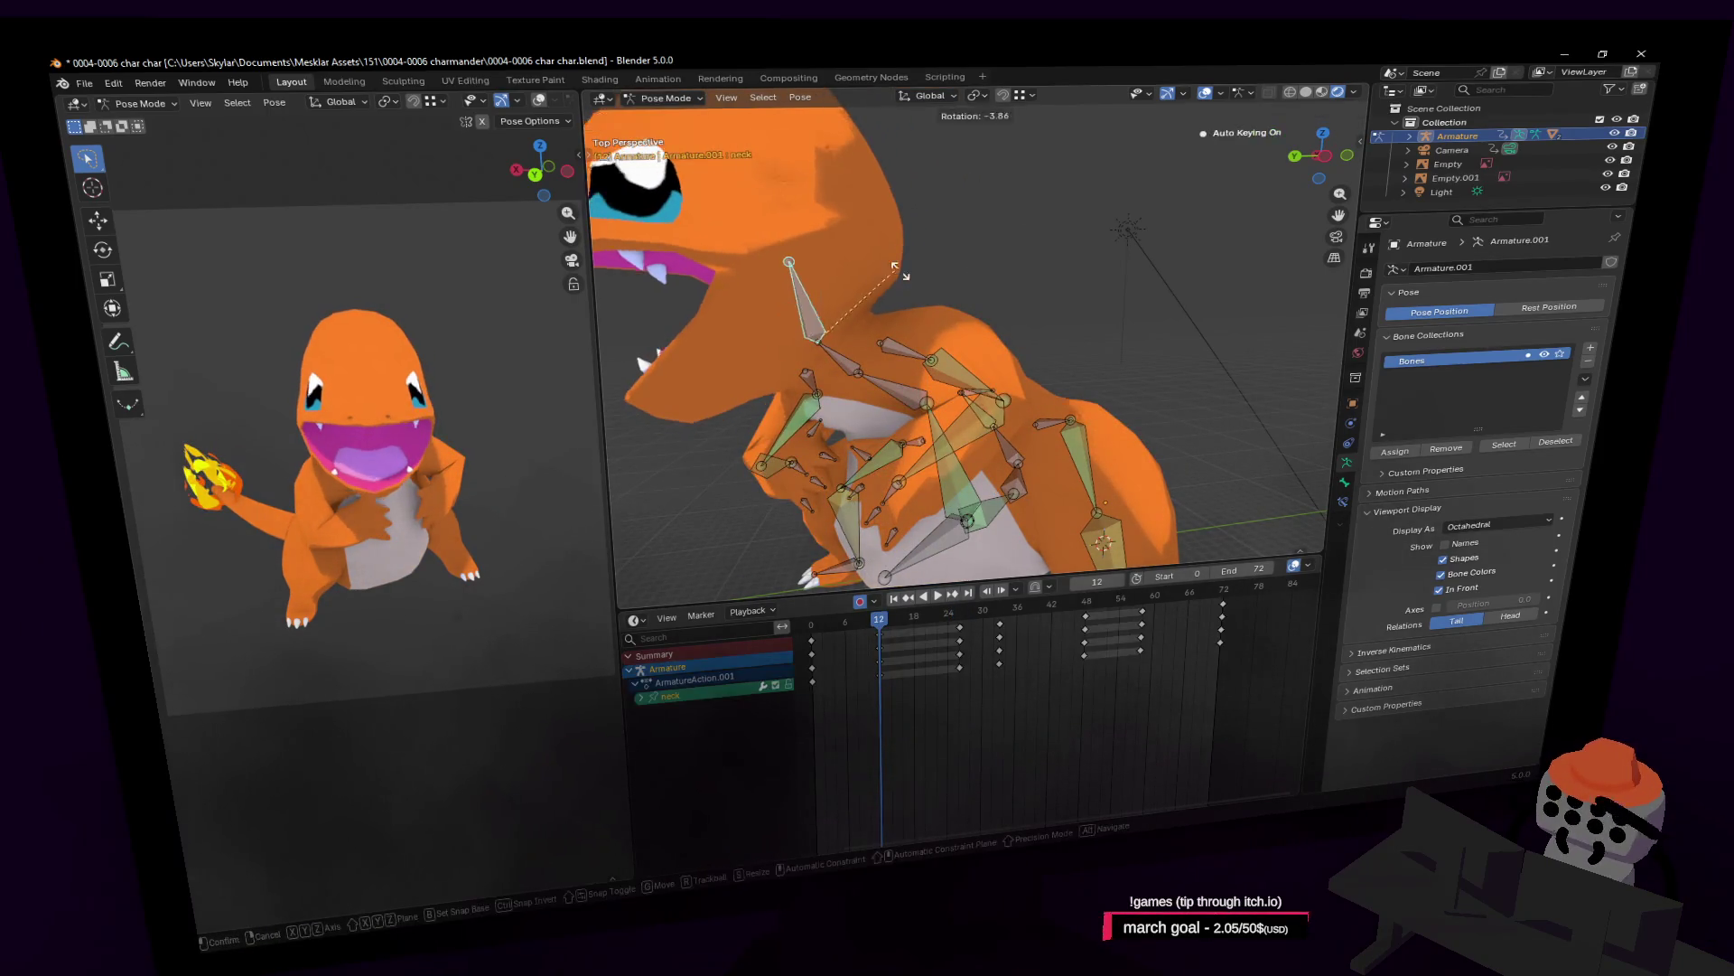
{"action": "left_click", "coordinate": [859, 298]}
{"action": "key", "text": "i"}
{"action": "key", "text": "space"}
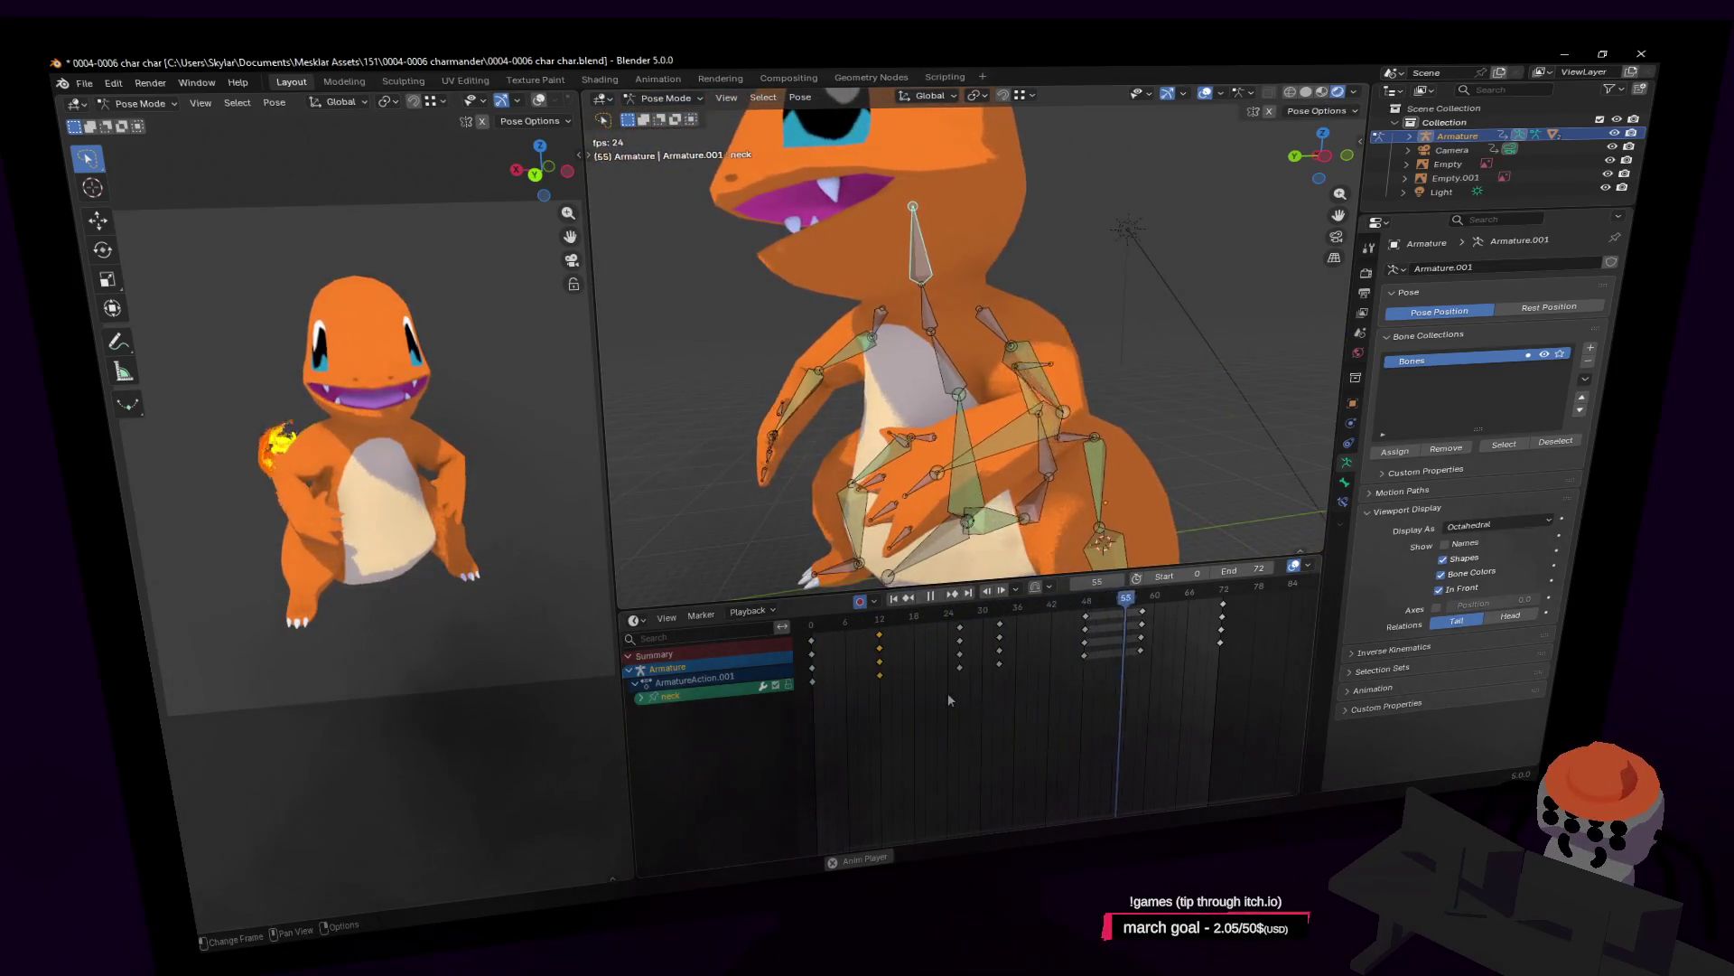
Duplicate the frame-12 keyframes and place the copies at frame 18.
{"action": "key", "text": "space"}
{"action": "left_click", "coordinate": [880, 623]}
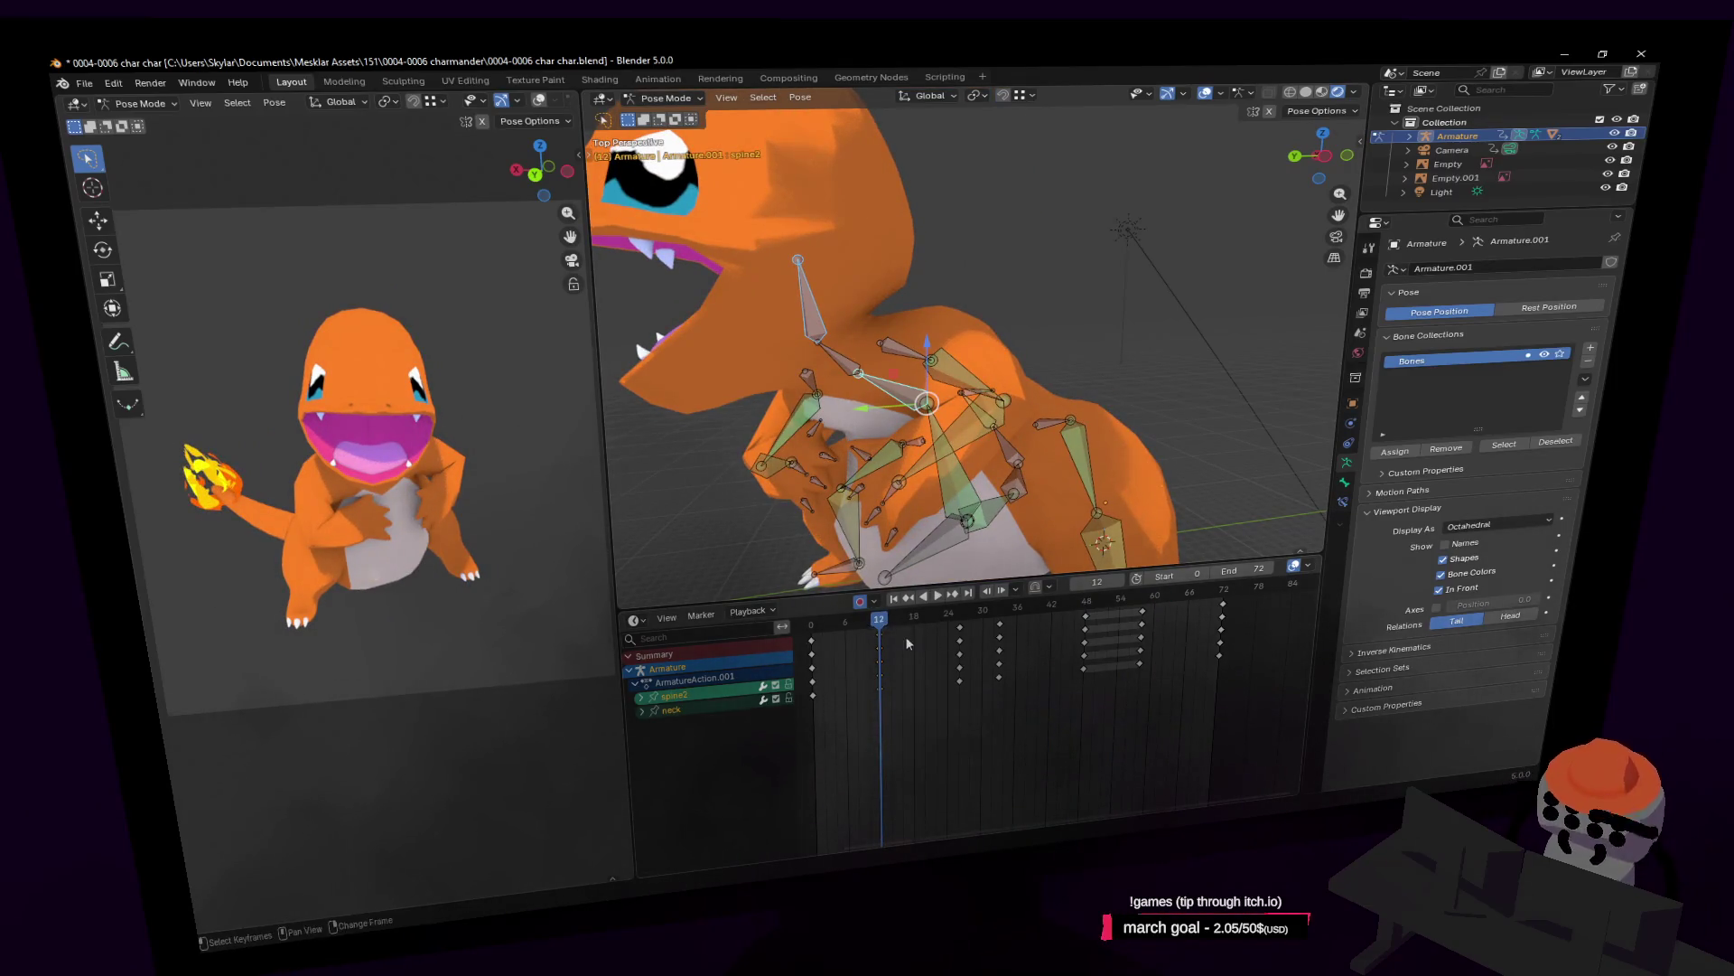
{"action": "key", "text": "shift+d"}
{"action": "left_click", "coordinate": [943, 645]}
{"action": "key", "text": "space"}
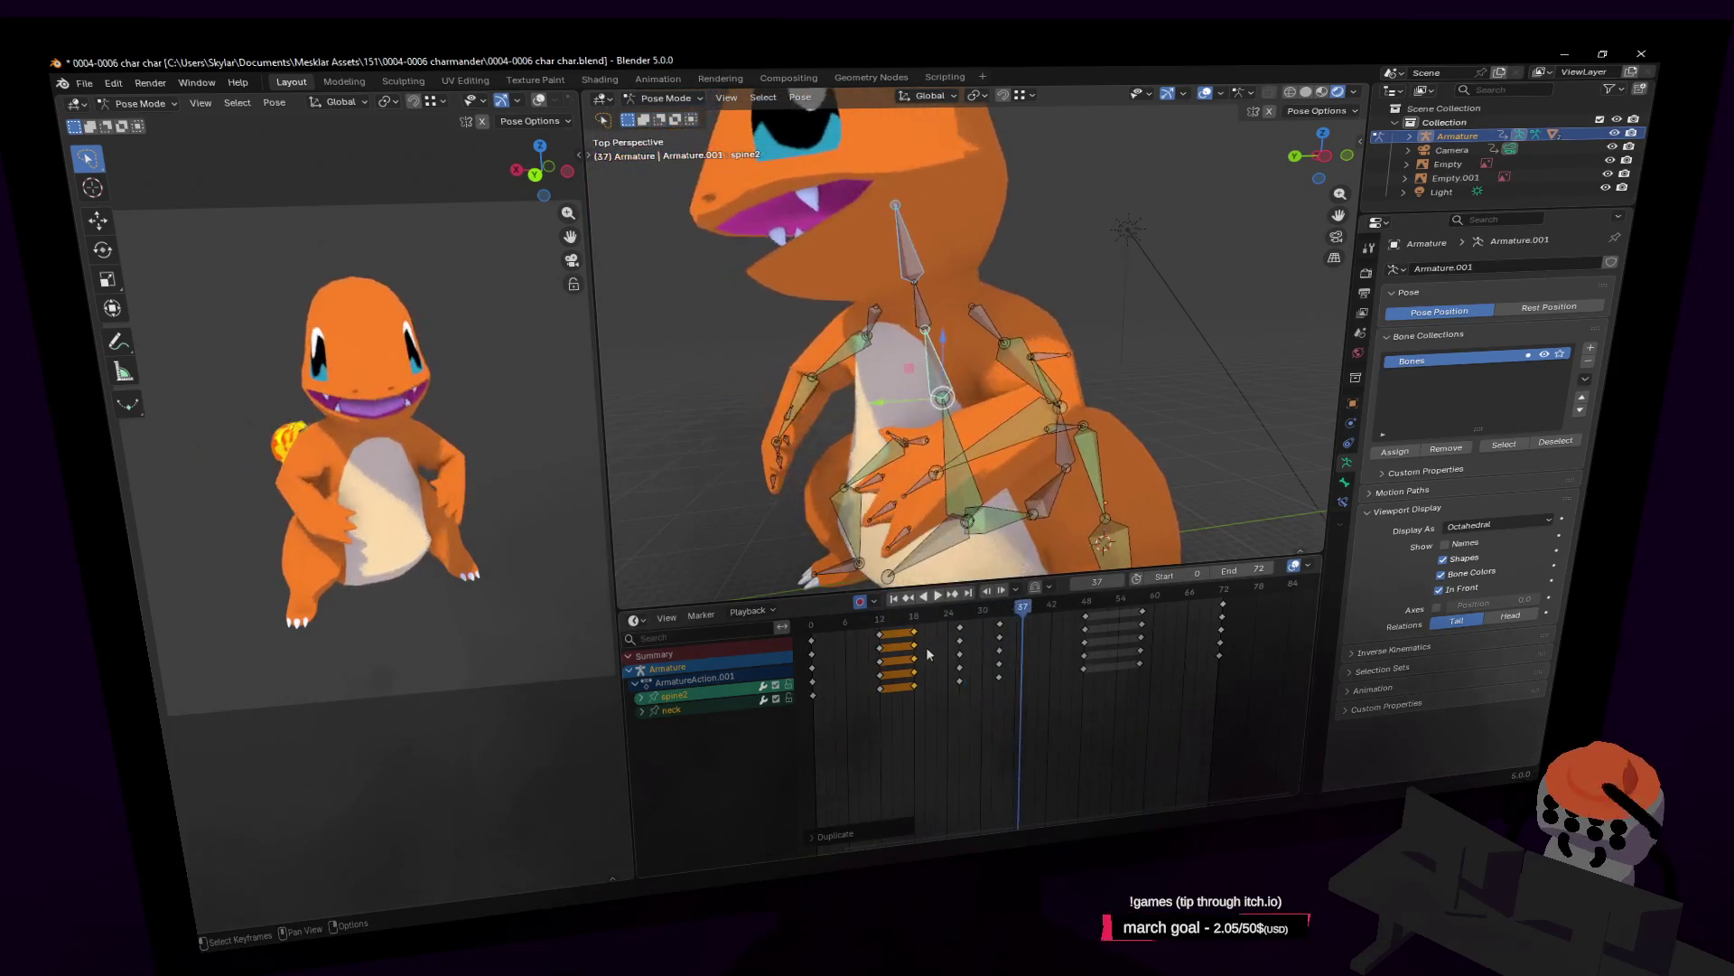
Rotate spine2 an extra -2.88° around frame 18, keyframe it, and play back.
{"action": "left_click_drag", "start_coordinate": [903, 625], "coordinate": [916, 623]}
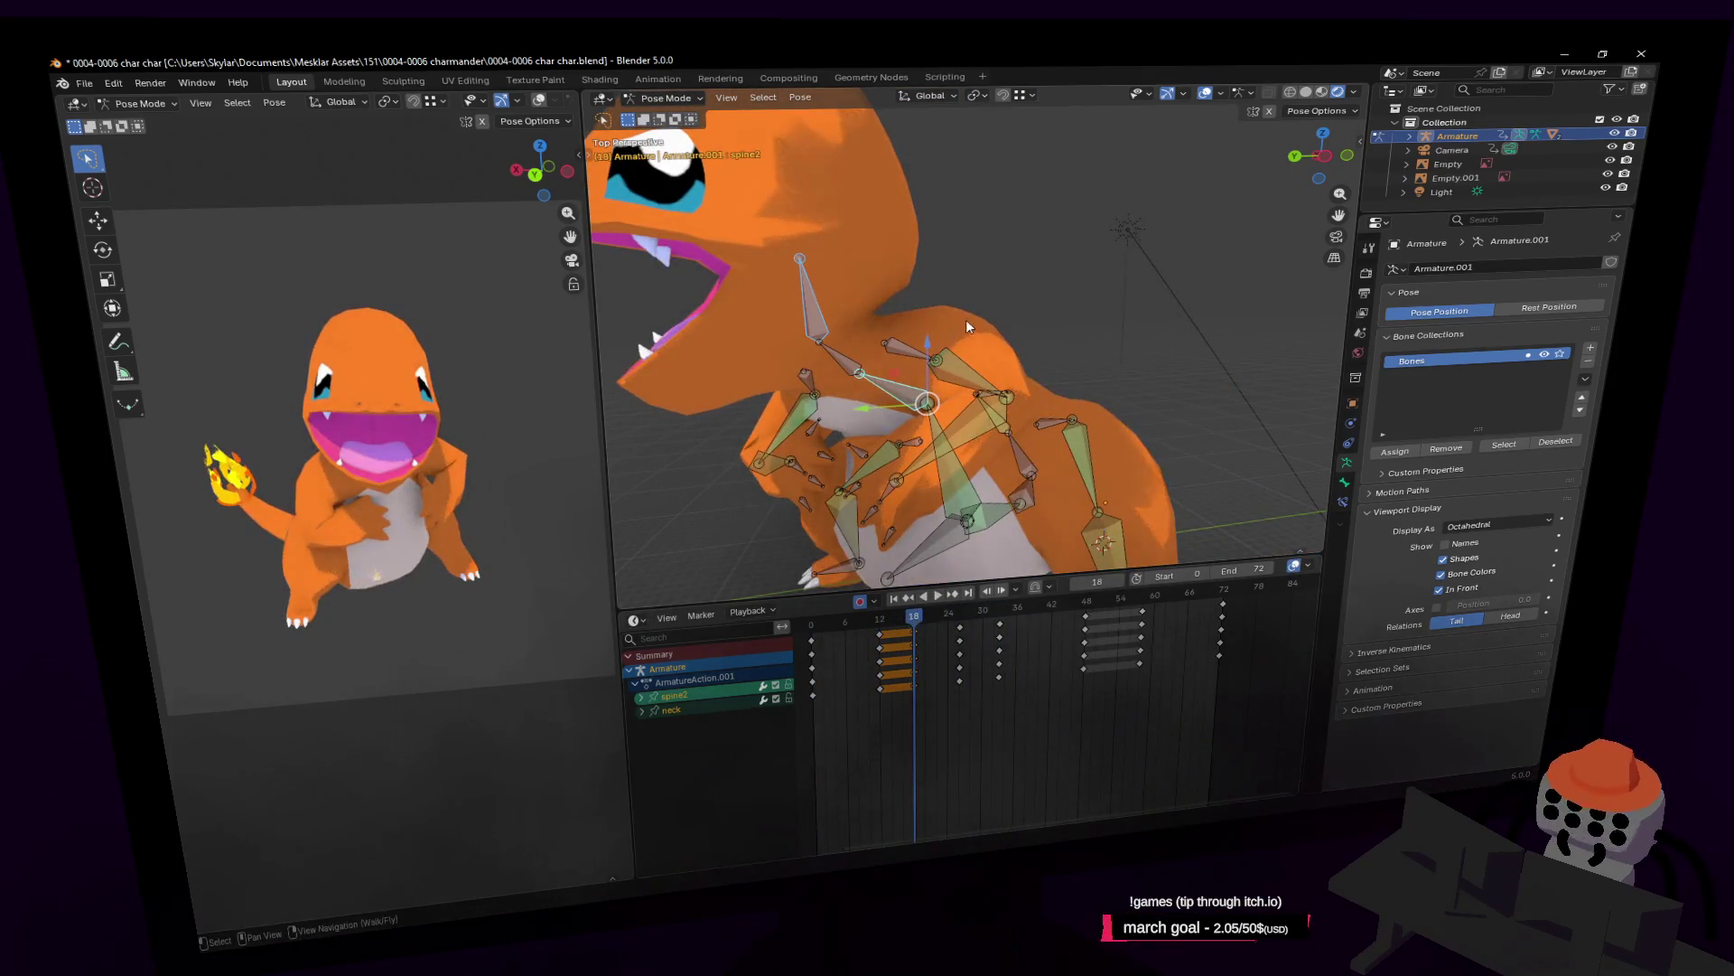
{"action": "key", "text": "r"}
{"action": "left_click", "coordinate": [953, 340]}
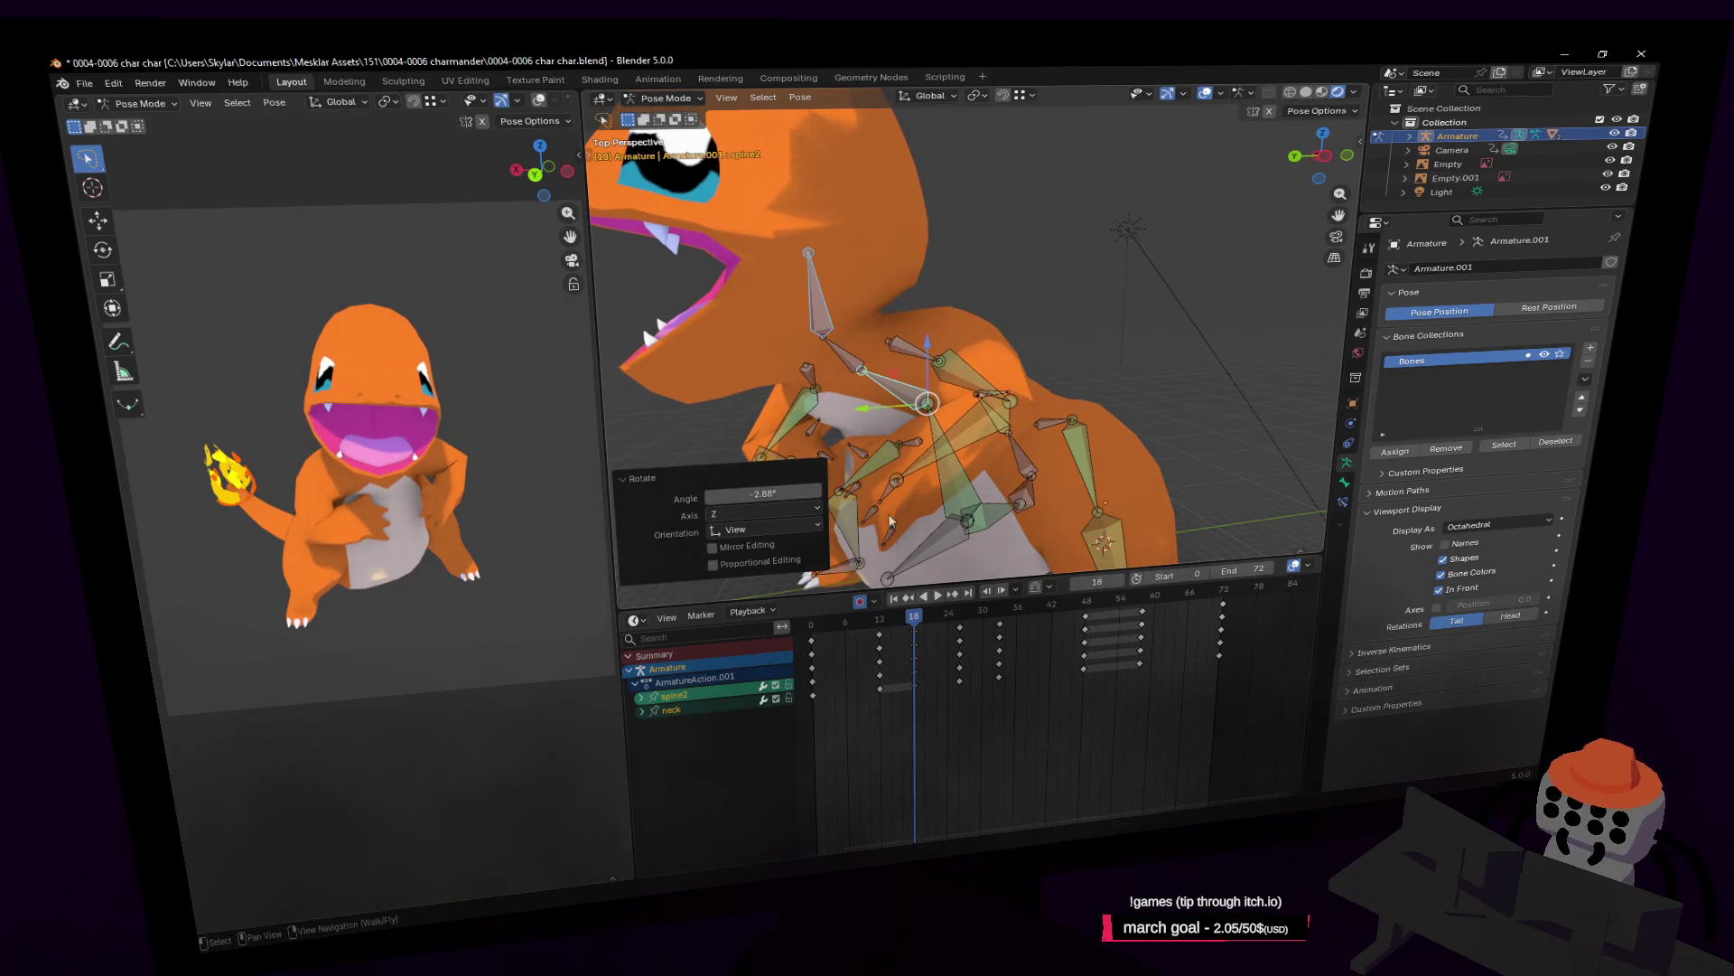
{"action": "key", "text": "i"}
{"action": "key", "text": "space"}
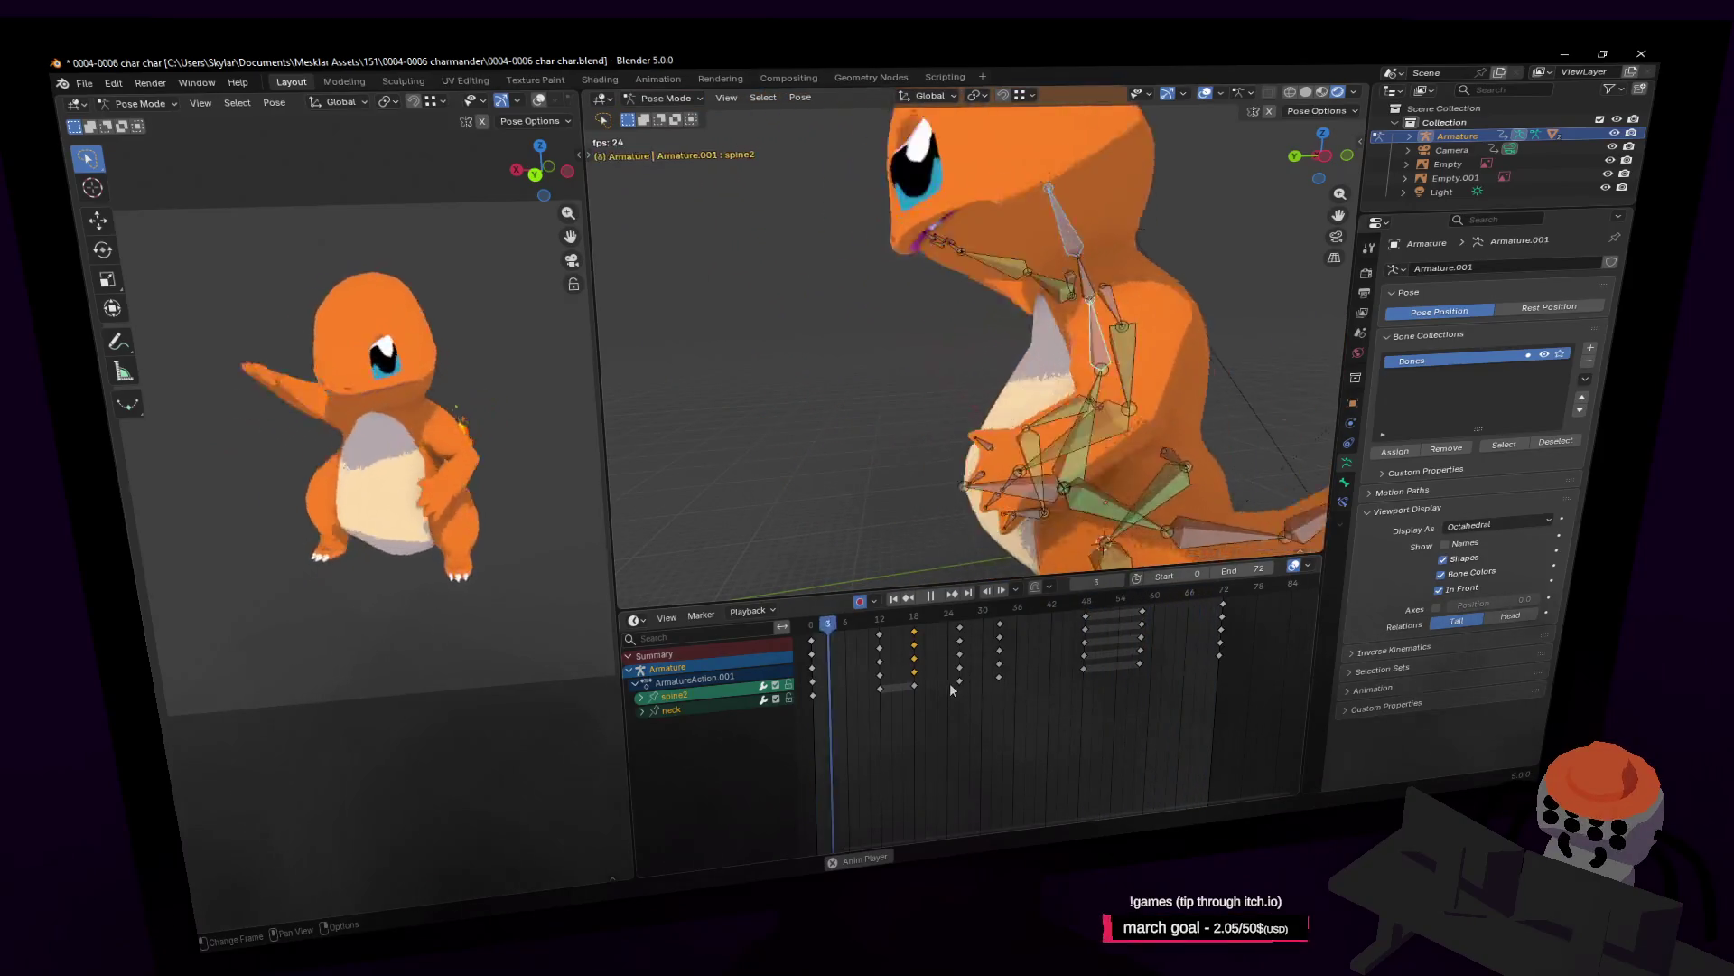
{"action": "key", "text": "space"}
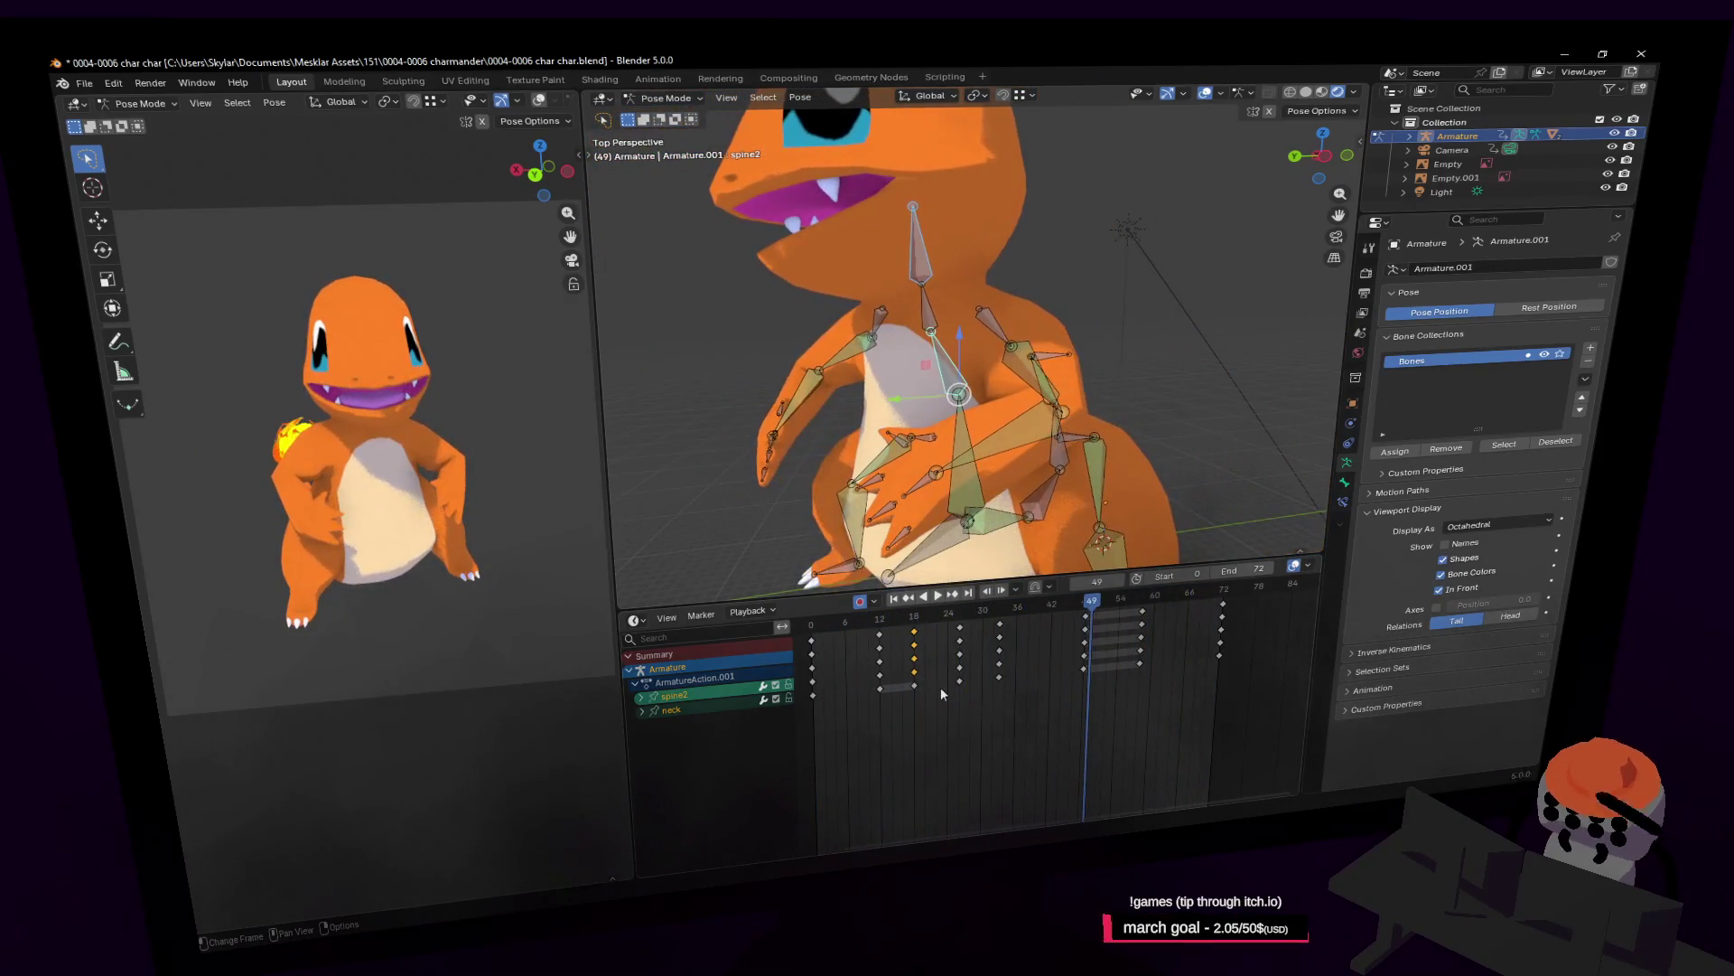
{"action": "key", "text": "space"}
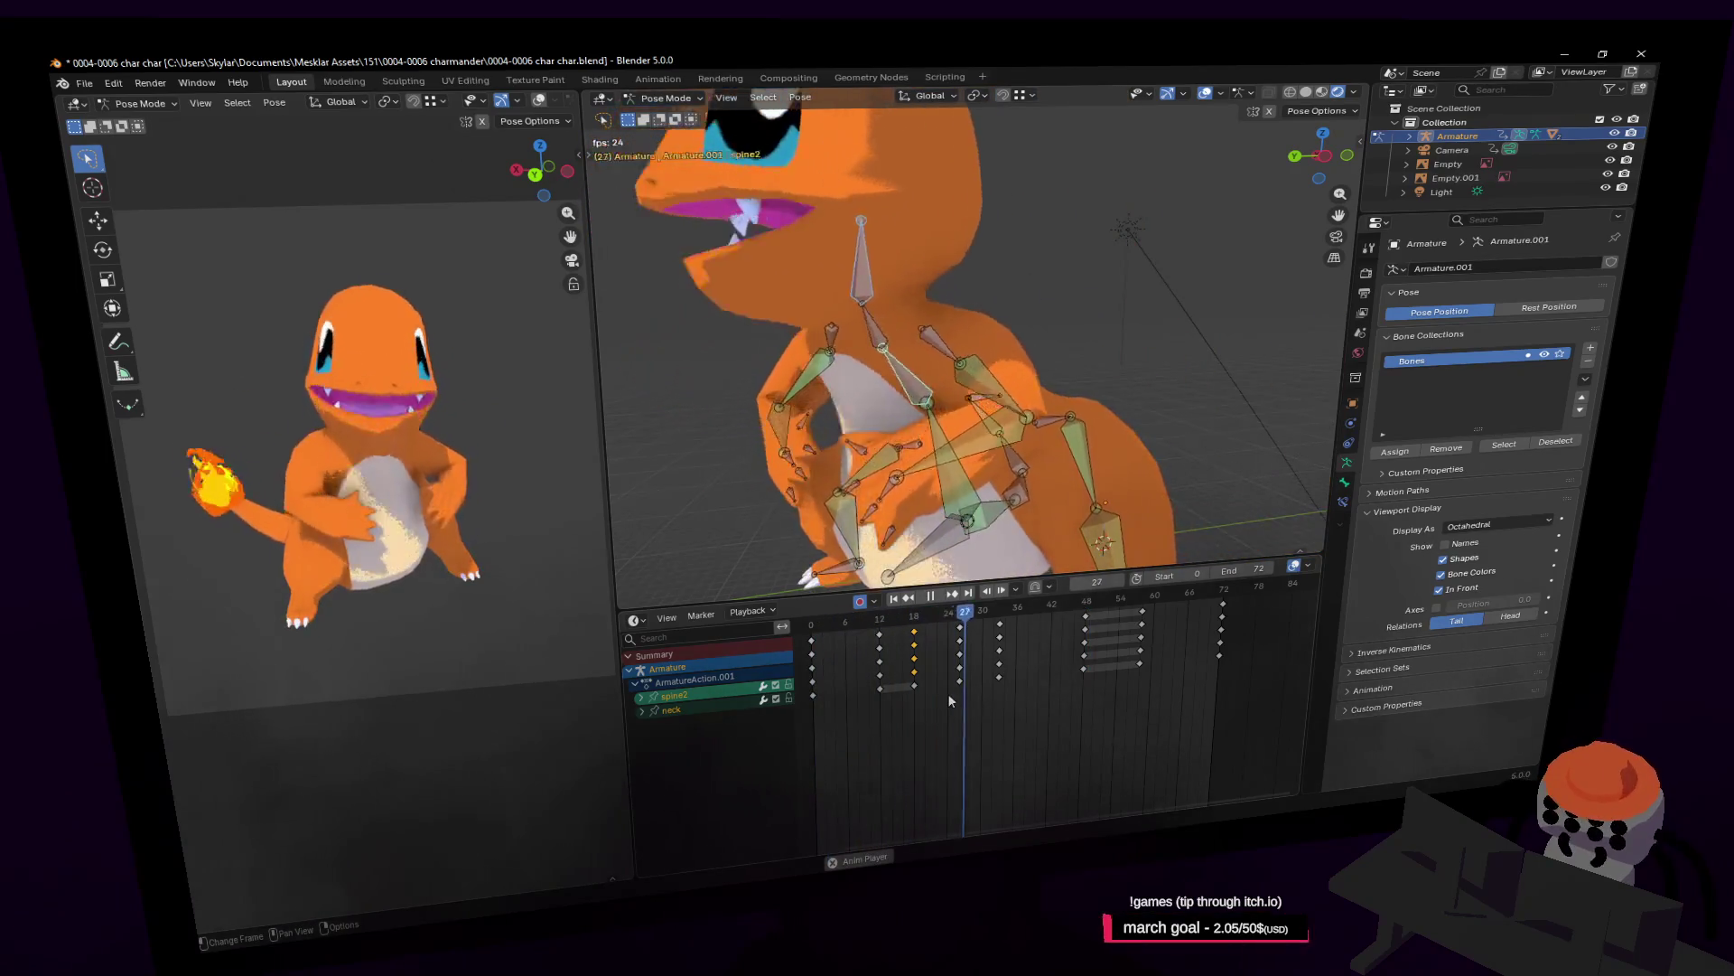
Orbit to Charmander's front, select the left hand bone hand.l, and go to frame 5.
{"action": "key", "text": "space"}
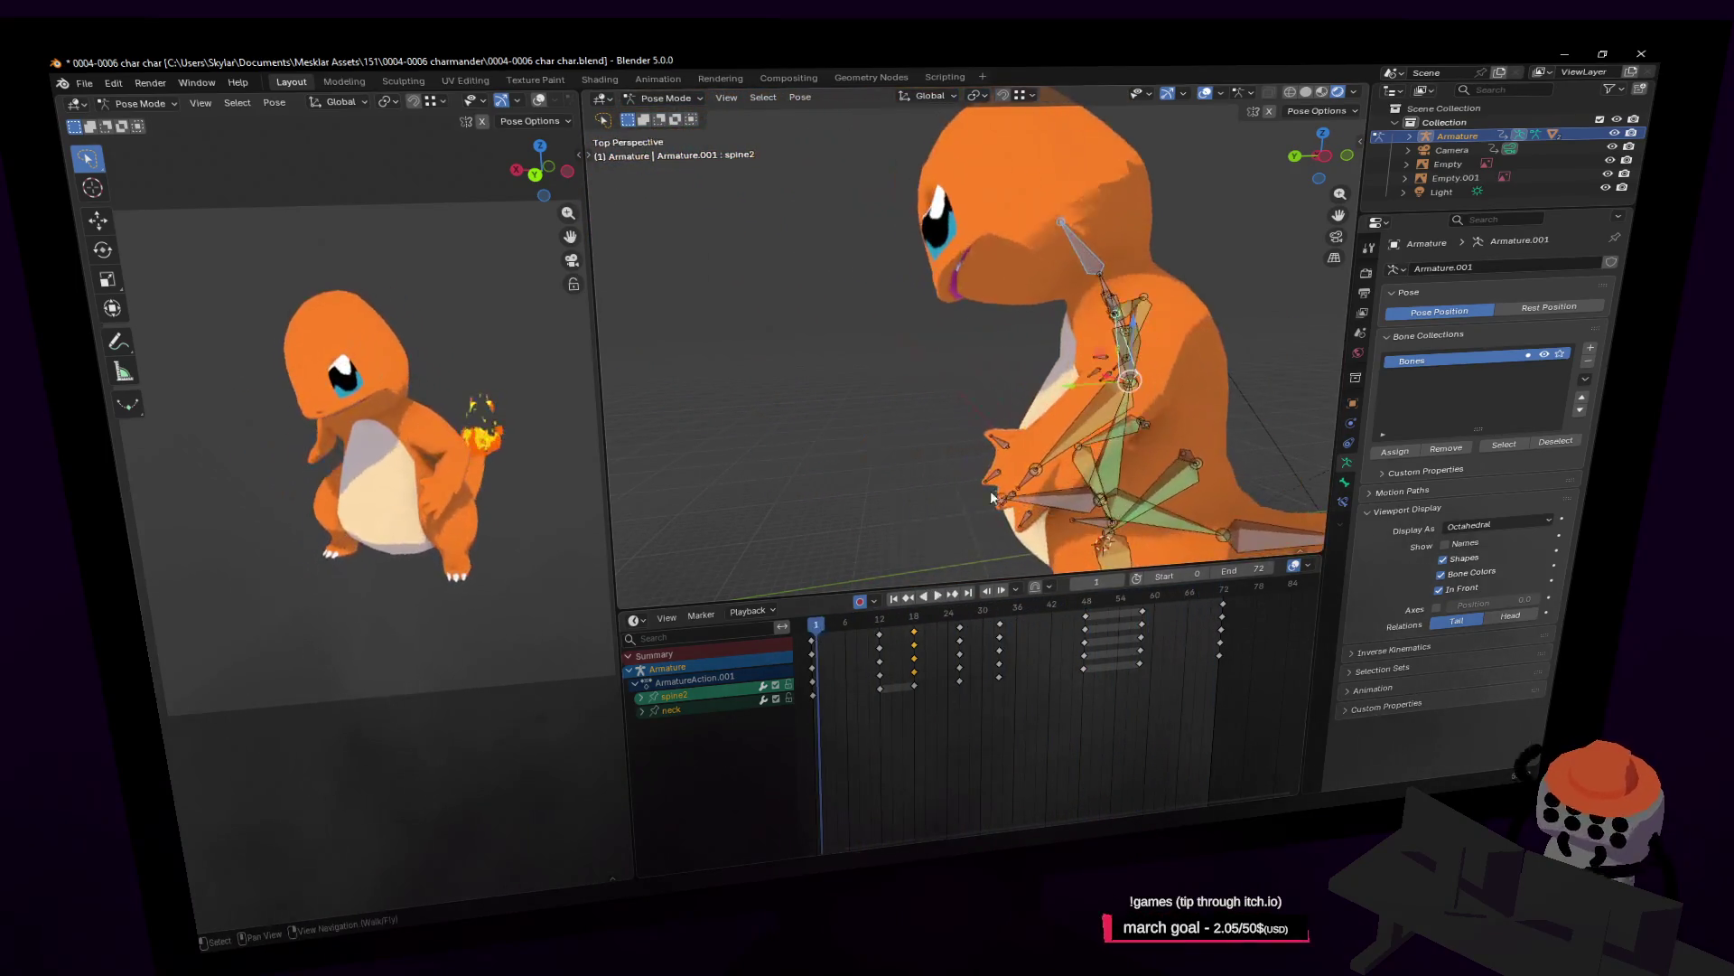
{"action": "mouse_move", "coordinate": [993, 497]}
{"action": "middle_mouse_down"}
{"action": "mouse_move", "coordinate": [1015, 481]}
{"action": "mouse_move", "coordinate": [994, 464]}
{"action": "mouse_move", "coordinate": [894, 479]}
{"action": "middle_mouse_up"}
{"action": "left_click", "coordinate": [951, 455]}
{"action": "mouse_move", "coordinate": [816, 635]}
{"action": "left_mouse_down"}
{"action": "mouse_move", "coordinate": [844, 642]}
{"action": "mouse_move", "coordinate": [810, 666]}
{"action": "mouse_move", "coordinate": [870, 648]}
{"action": "mouse_move", "coordinate": [845, 650]}
{"action": "left_mouse_up"}
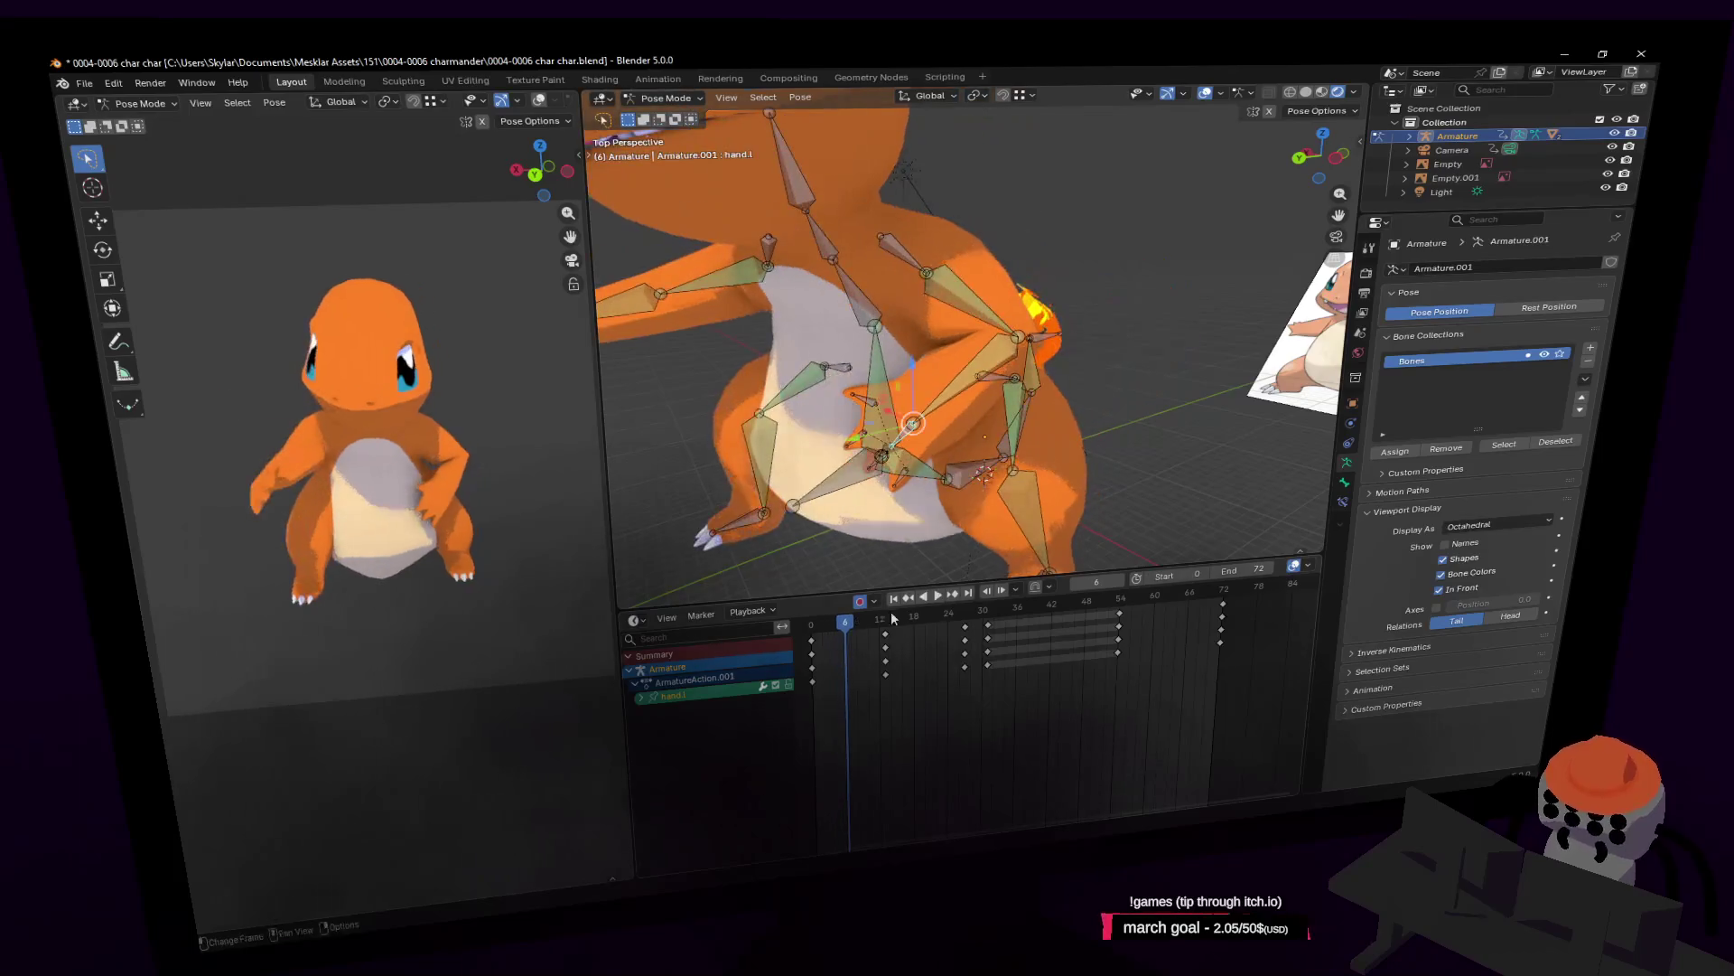
{"action": "scroll", "coordinate": [958, 425], "scroll_direction": "up", "scroll_amount": 3}
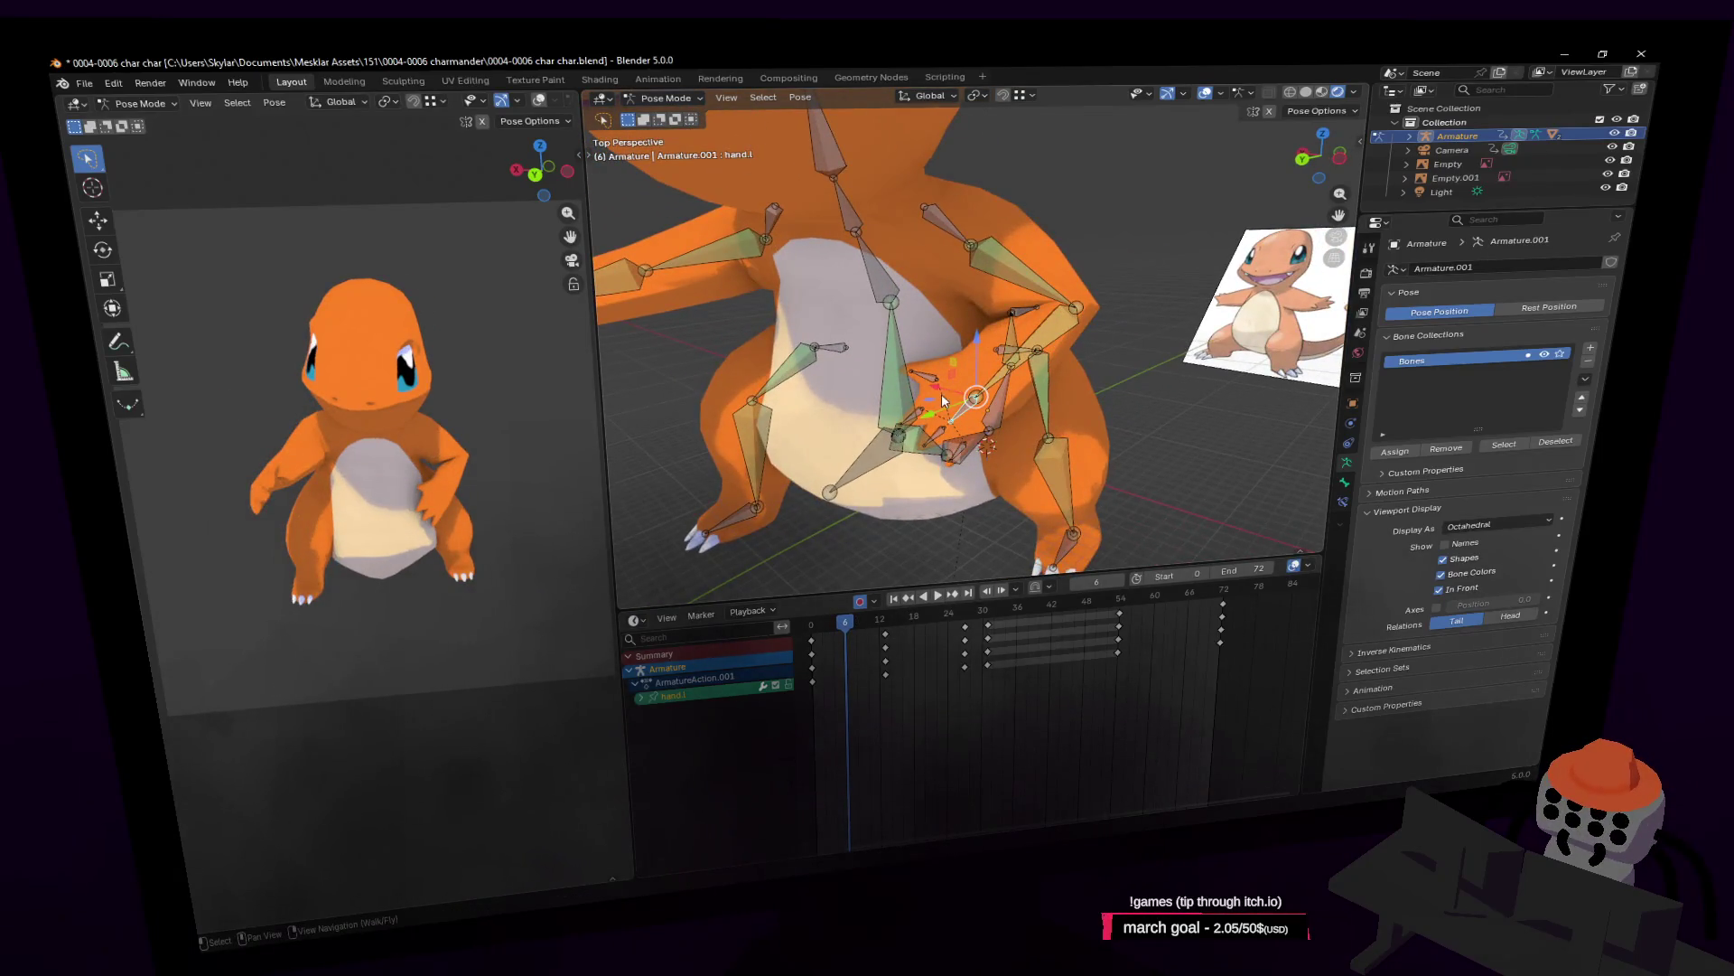
Shift hand.l along X and rotate it 21.7° about Z, then preview playback.
{"action": "key", "text": "g"}
{"action": "key", "text": "x"}
{"action": "key", "text": "Return"}
{"action": "key", "text": "r"}
{"action": "key", "text": "z"}
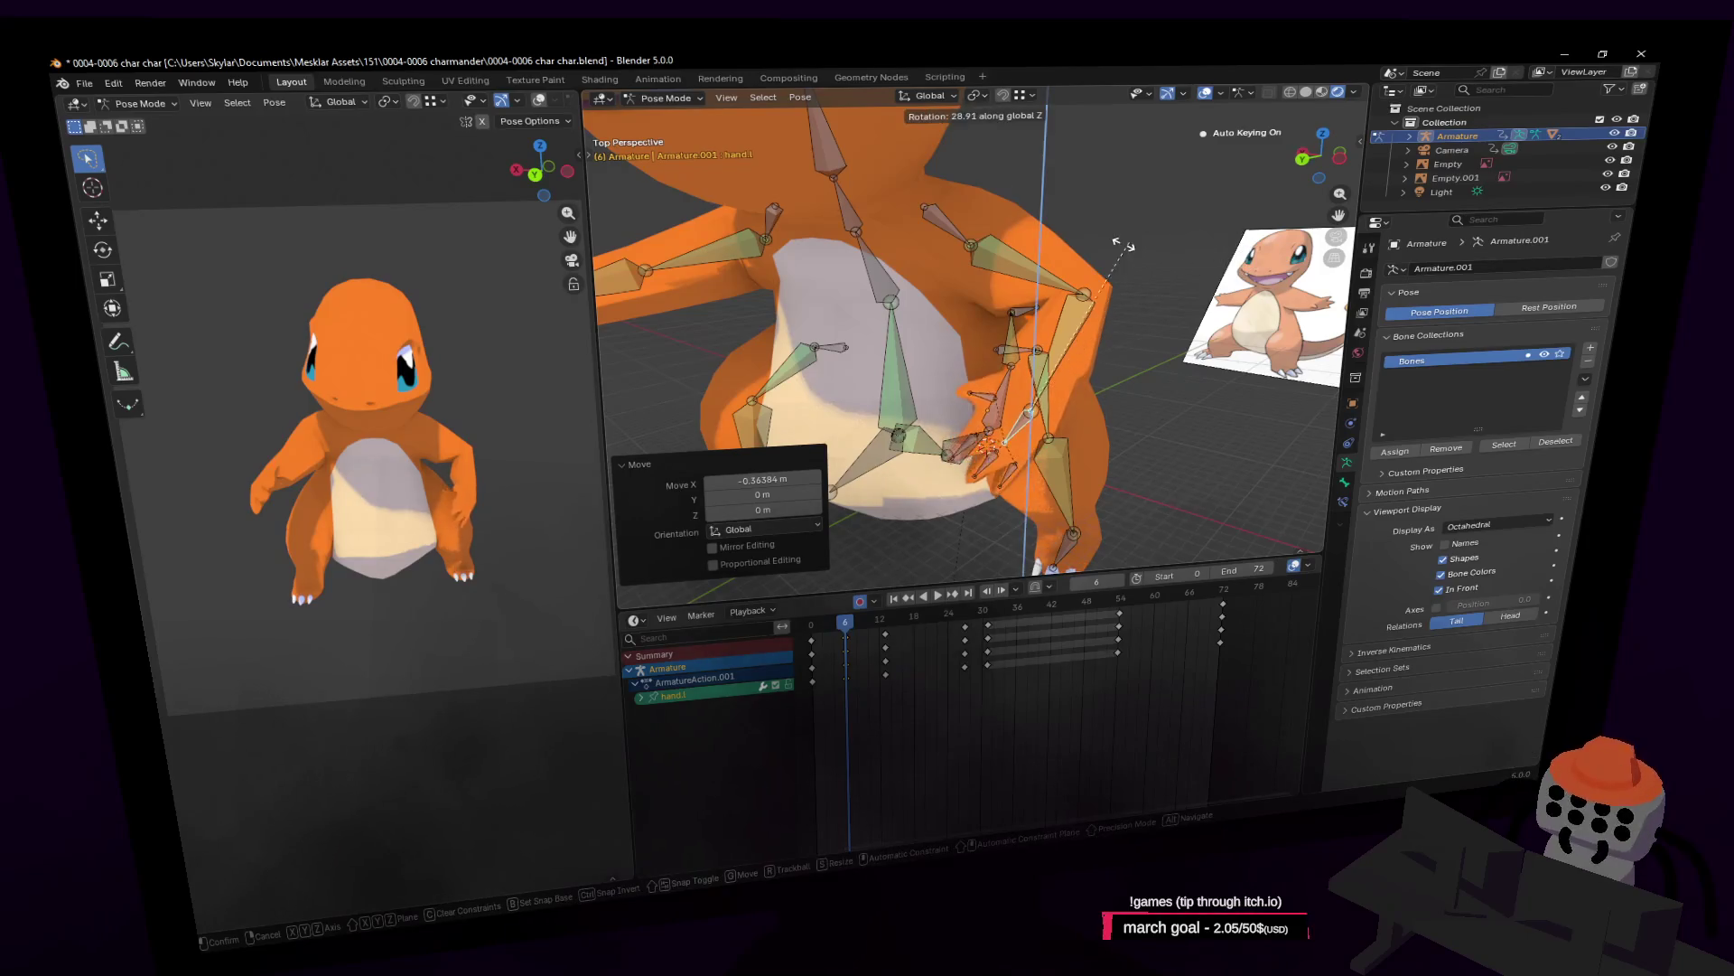
{"action": "left_click", "coordinate": [1144, 282]}
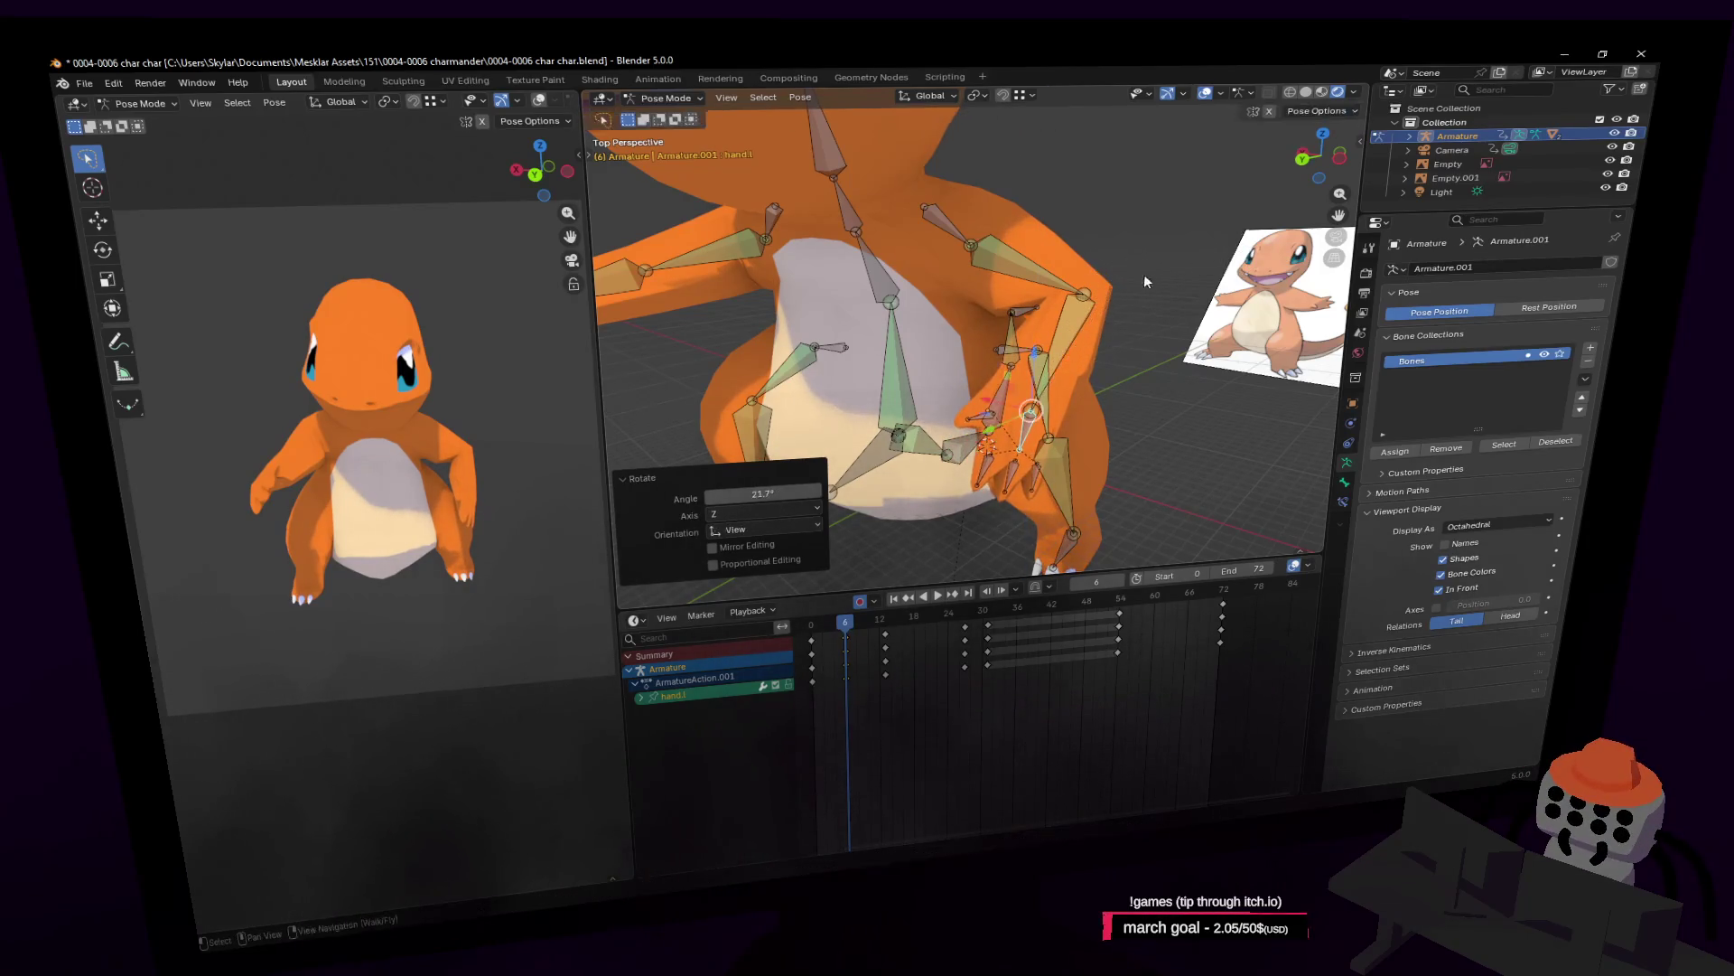
{"action": "key", "text": "space"}
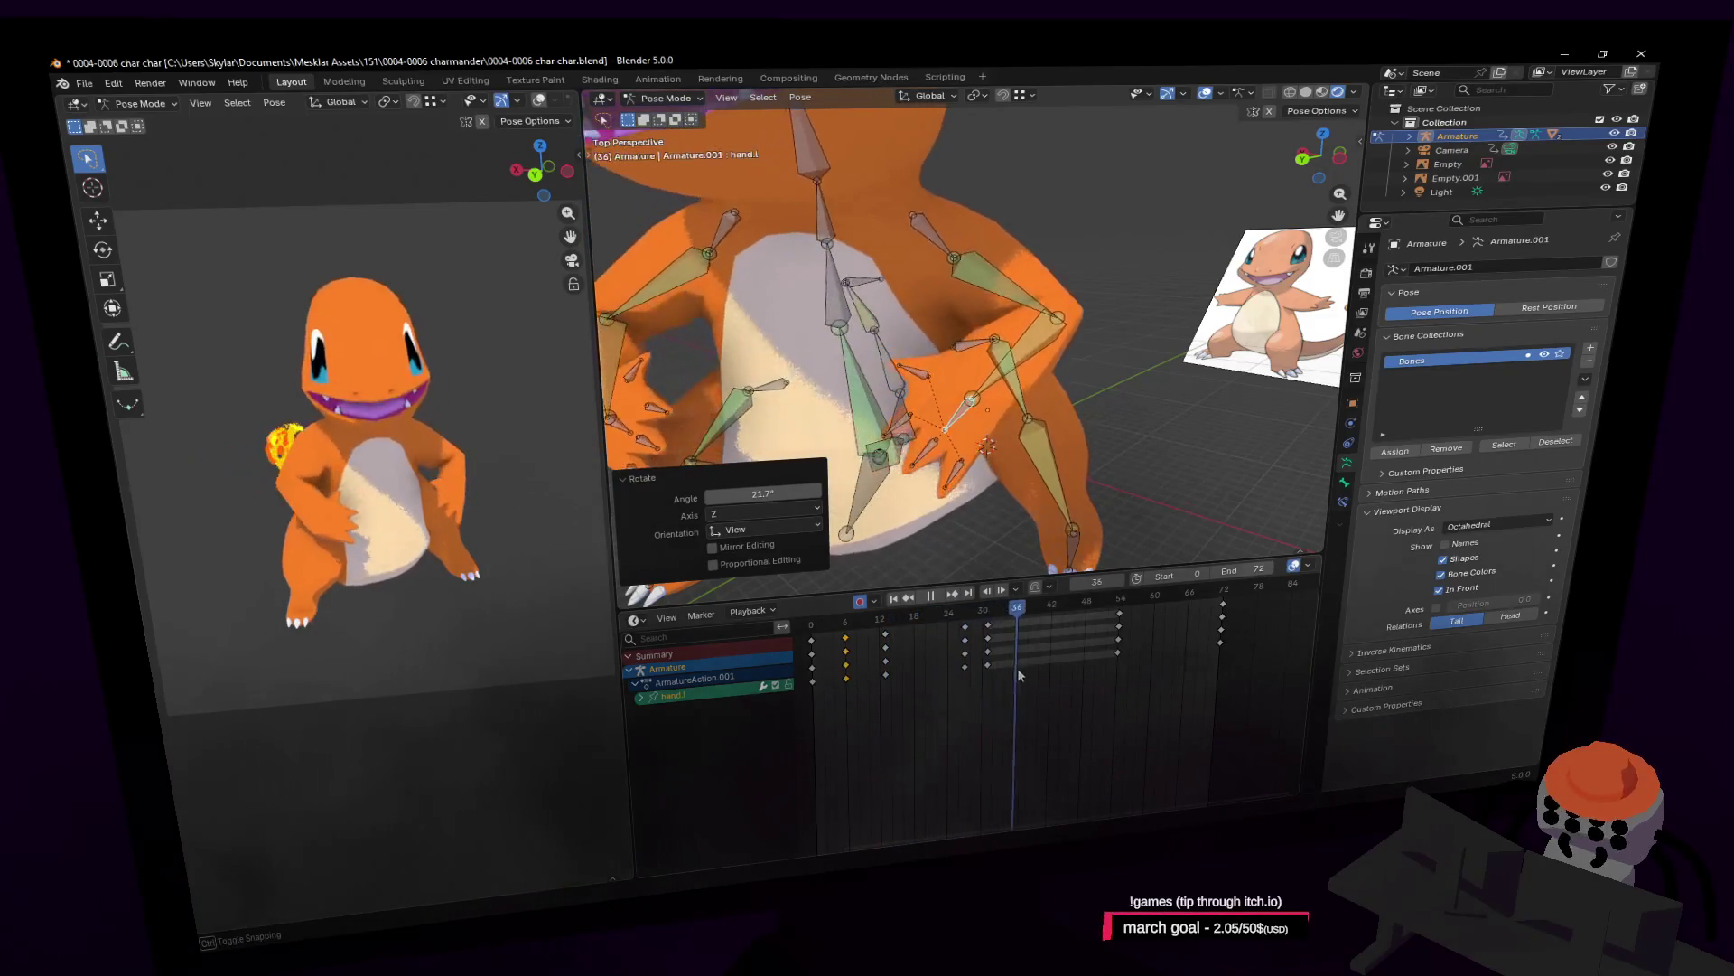
{"action": "key", "text": "space"}
At frame 31, try a 42° hand rotation, then undo it with Ctrl+Z.
{"action": "left_click_drag", "start_coordinate": [1020, 668], "coordinate": [989, 677]}
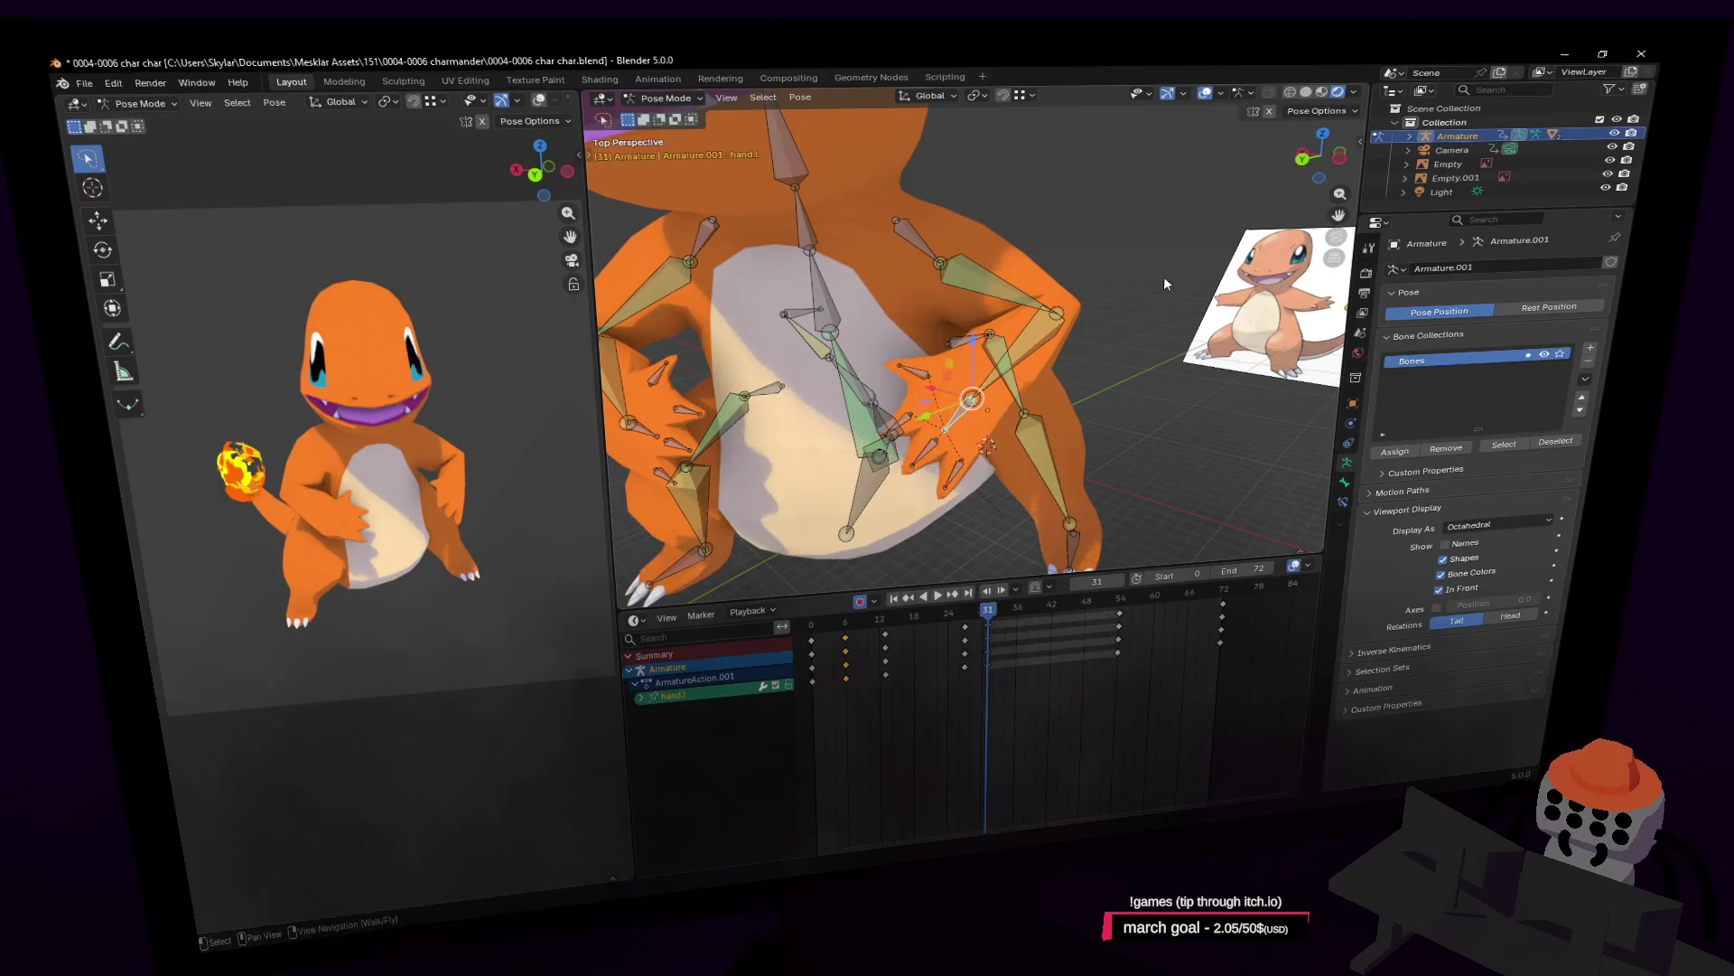
{"action": "key", "text": "r"}
{"action": "left_click", "coordinate": [1095, 271]}
{"action": "key", "text": "shift+grave"}
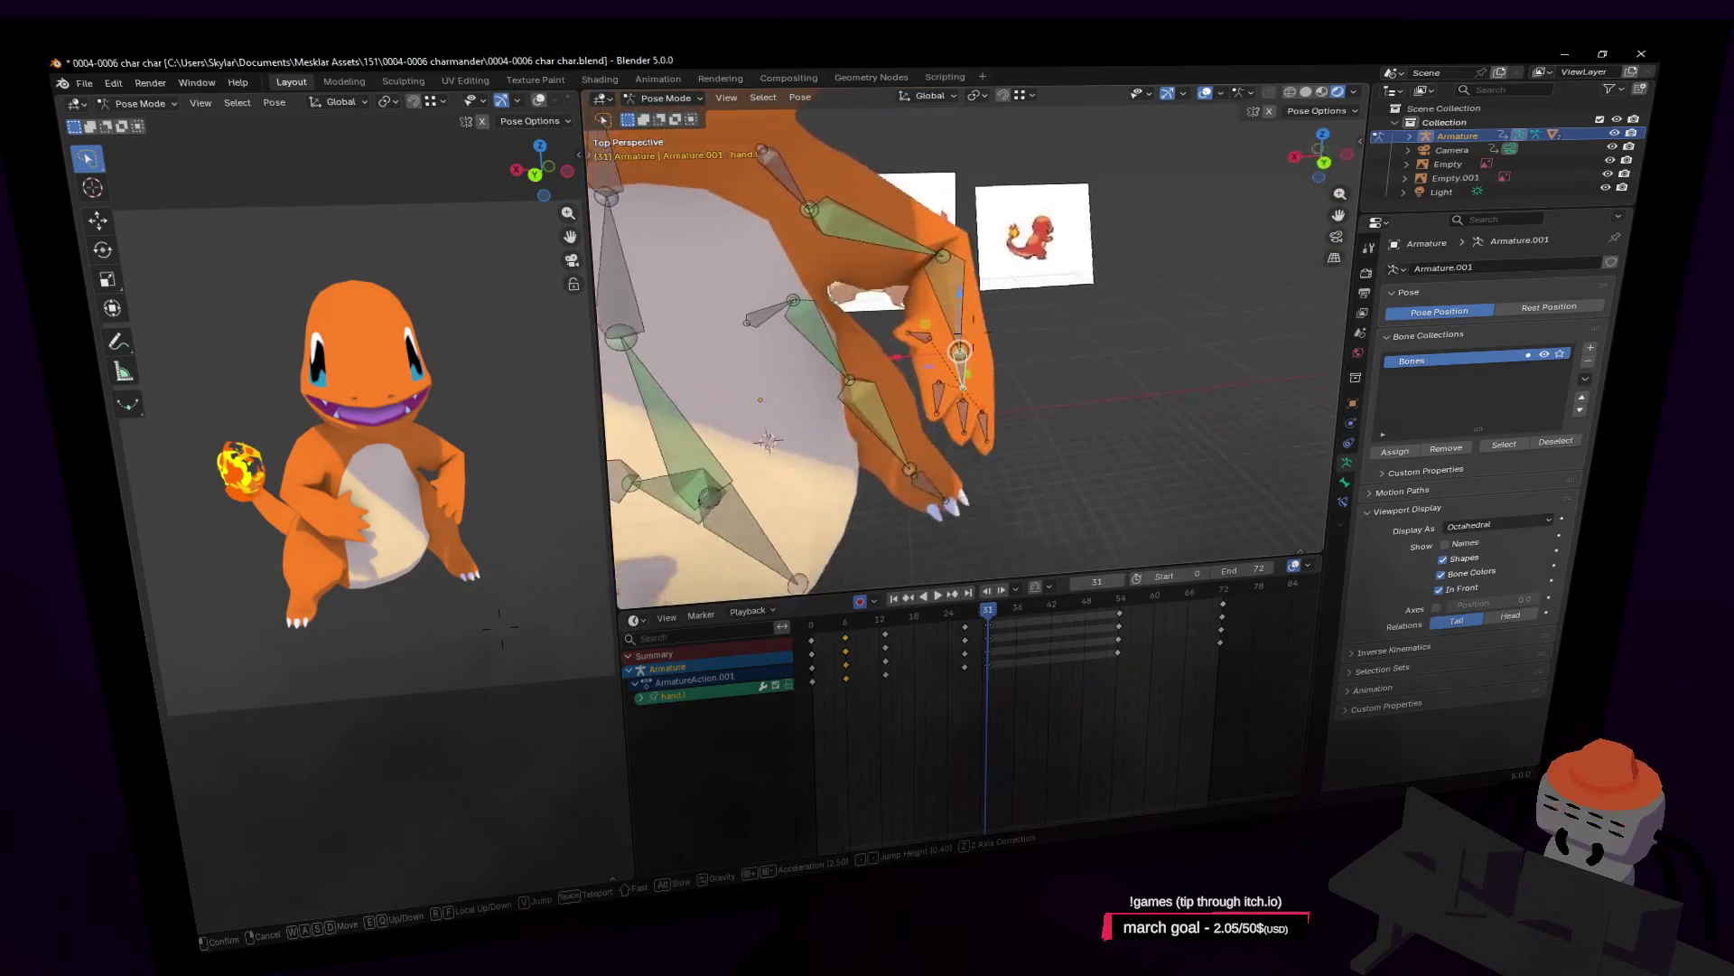
{"action": "key", "text": "Return"}
{"action": "key", "text": "r"}
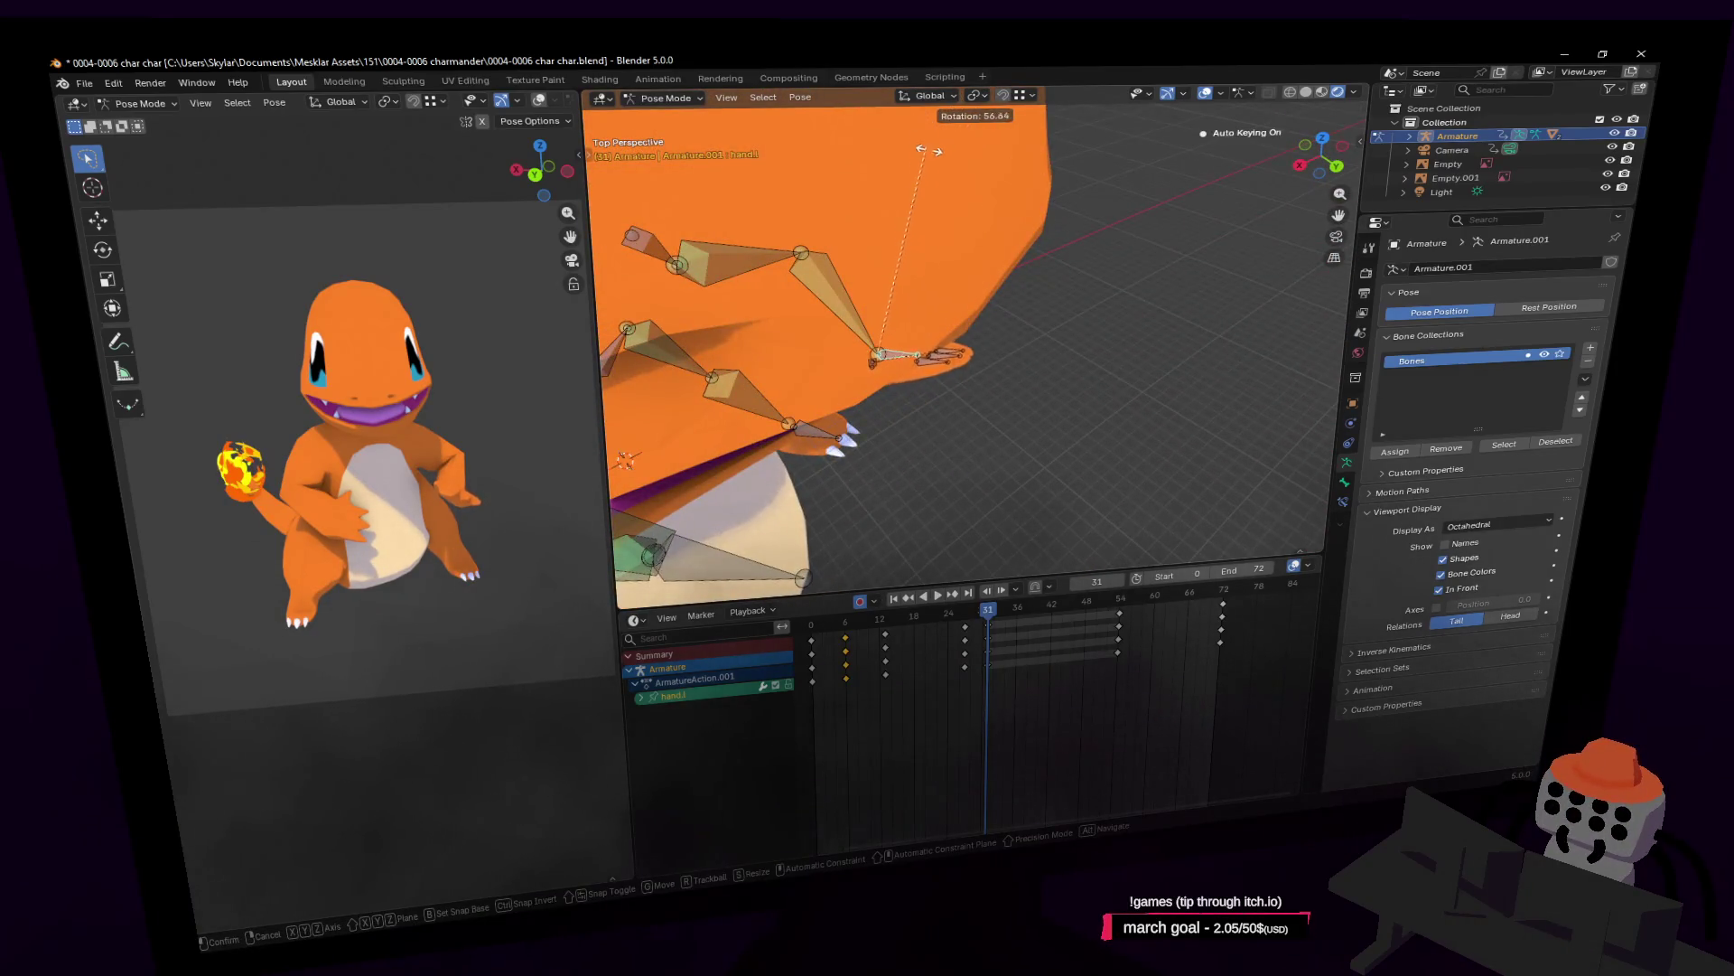
{"action": "left_click", "coordinate": [912, 316]}
{"action": "middle_click_drag", "start_coordinate": [912, 317], "coordinate": [906, 328]}
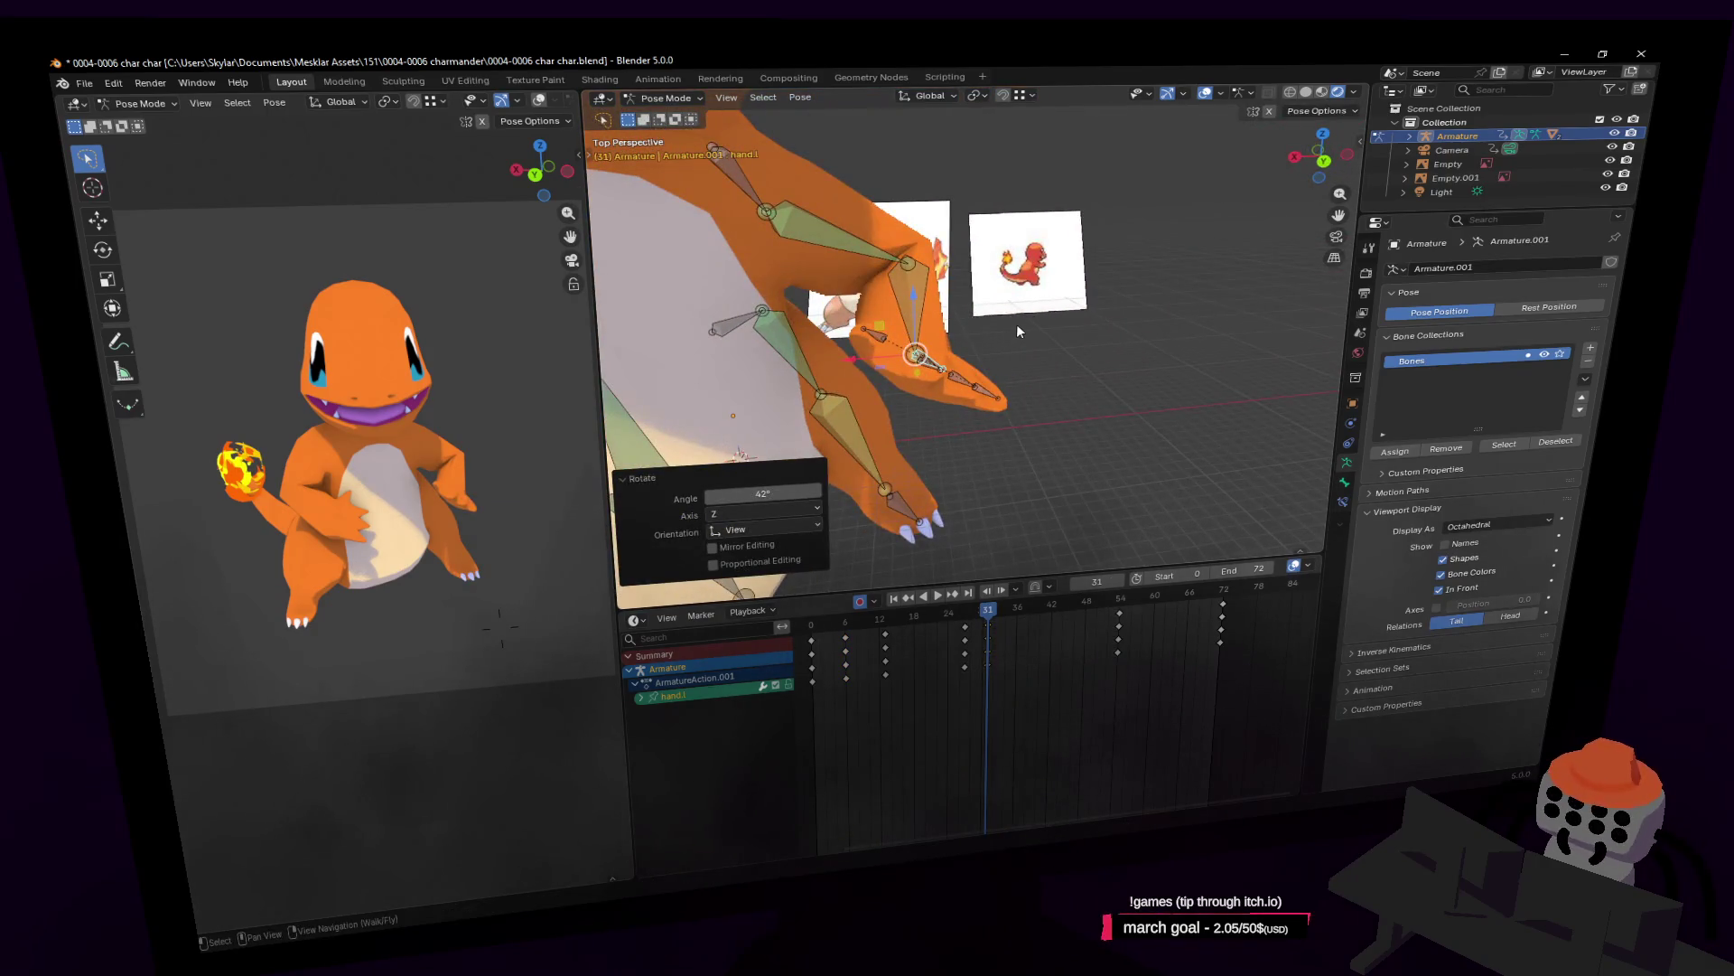
{"action": "key", "text": "ctrl+z"}
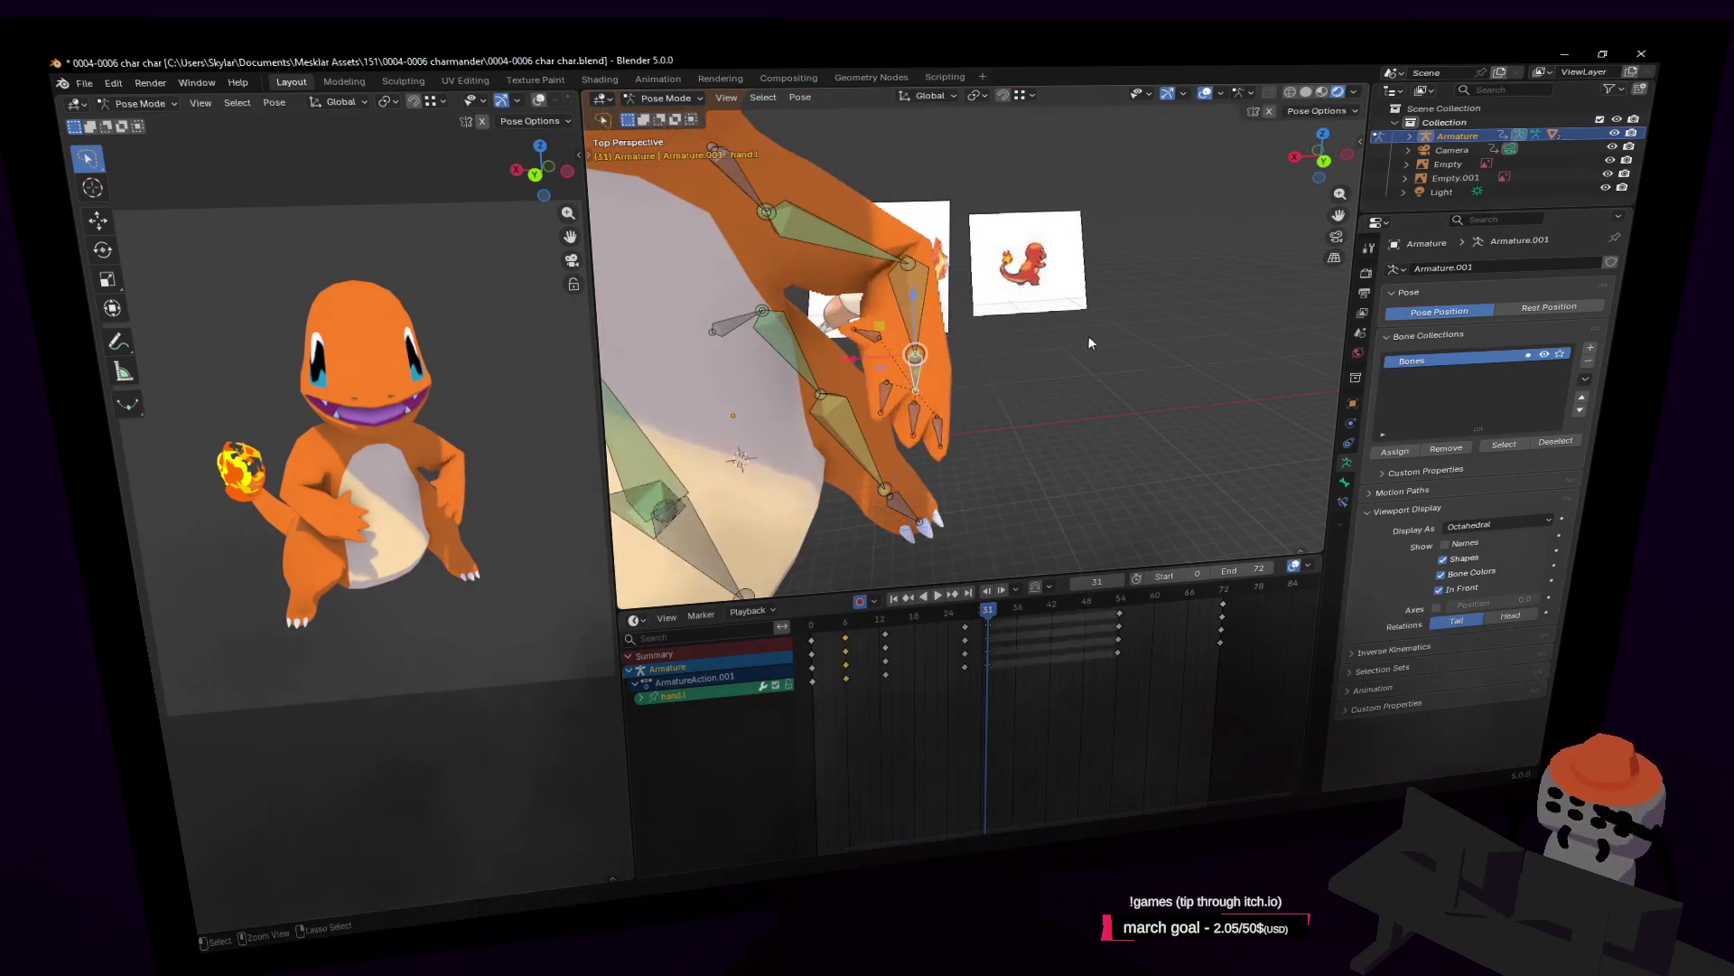
Play the animation and check the pose around frame 47.
{"action": "key", "text": "space"}
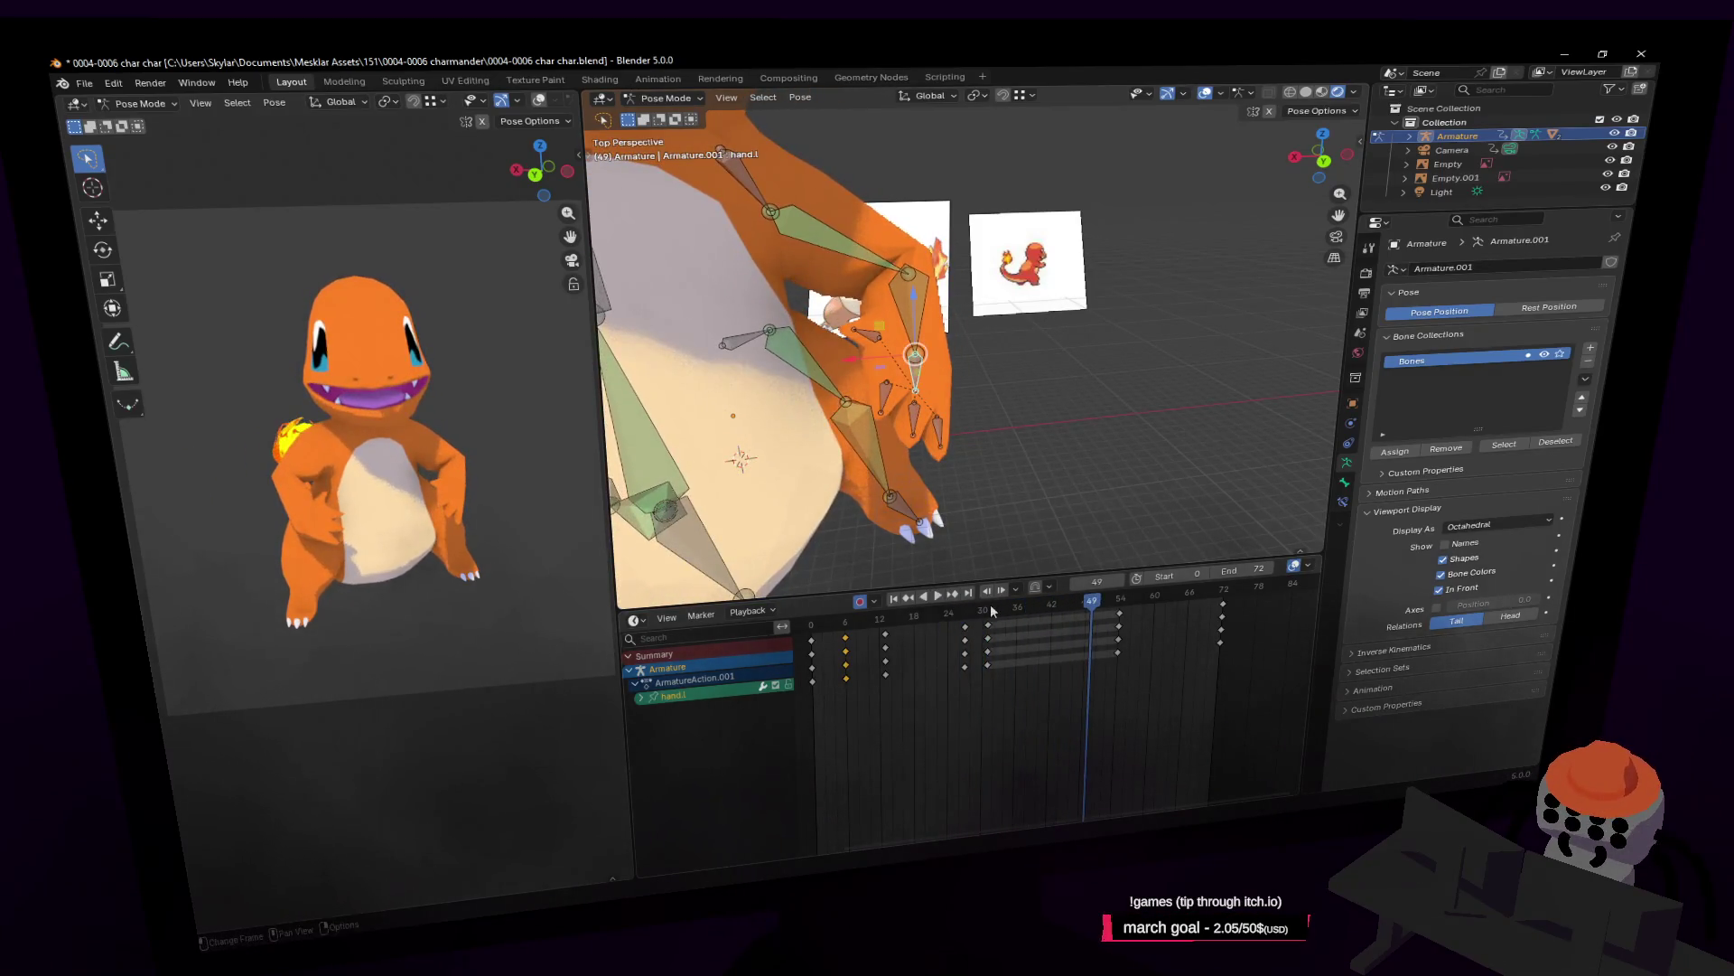
{"action": "left_click_drag", "start_coordinate": [986, 616], "coordinate": [1082, 623]}
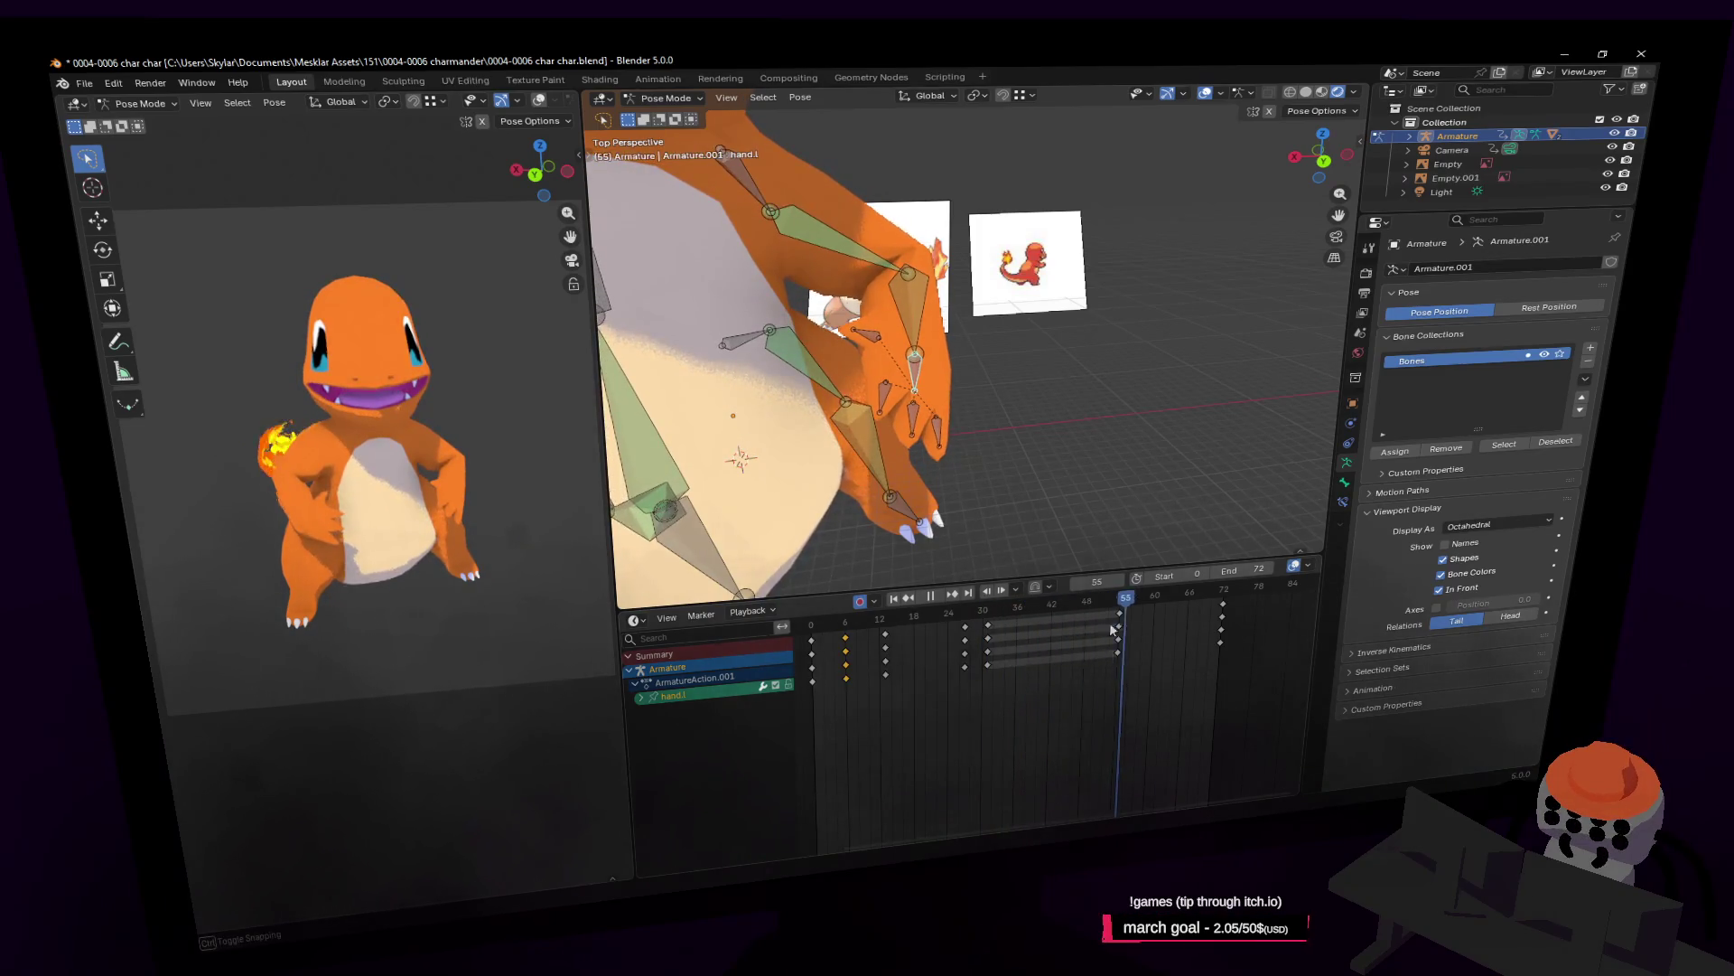
{"action": "key", "text": "space"}
Select the hand.r bone, preview the idle motion, and return the playhead to frame 28.
{"action": "scroll", "coordinate": [867, 439], "scroll_direction": "up", "scroll_amount": 5}
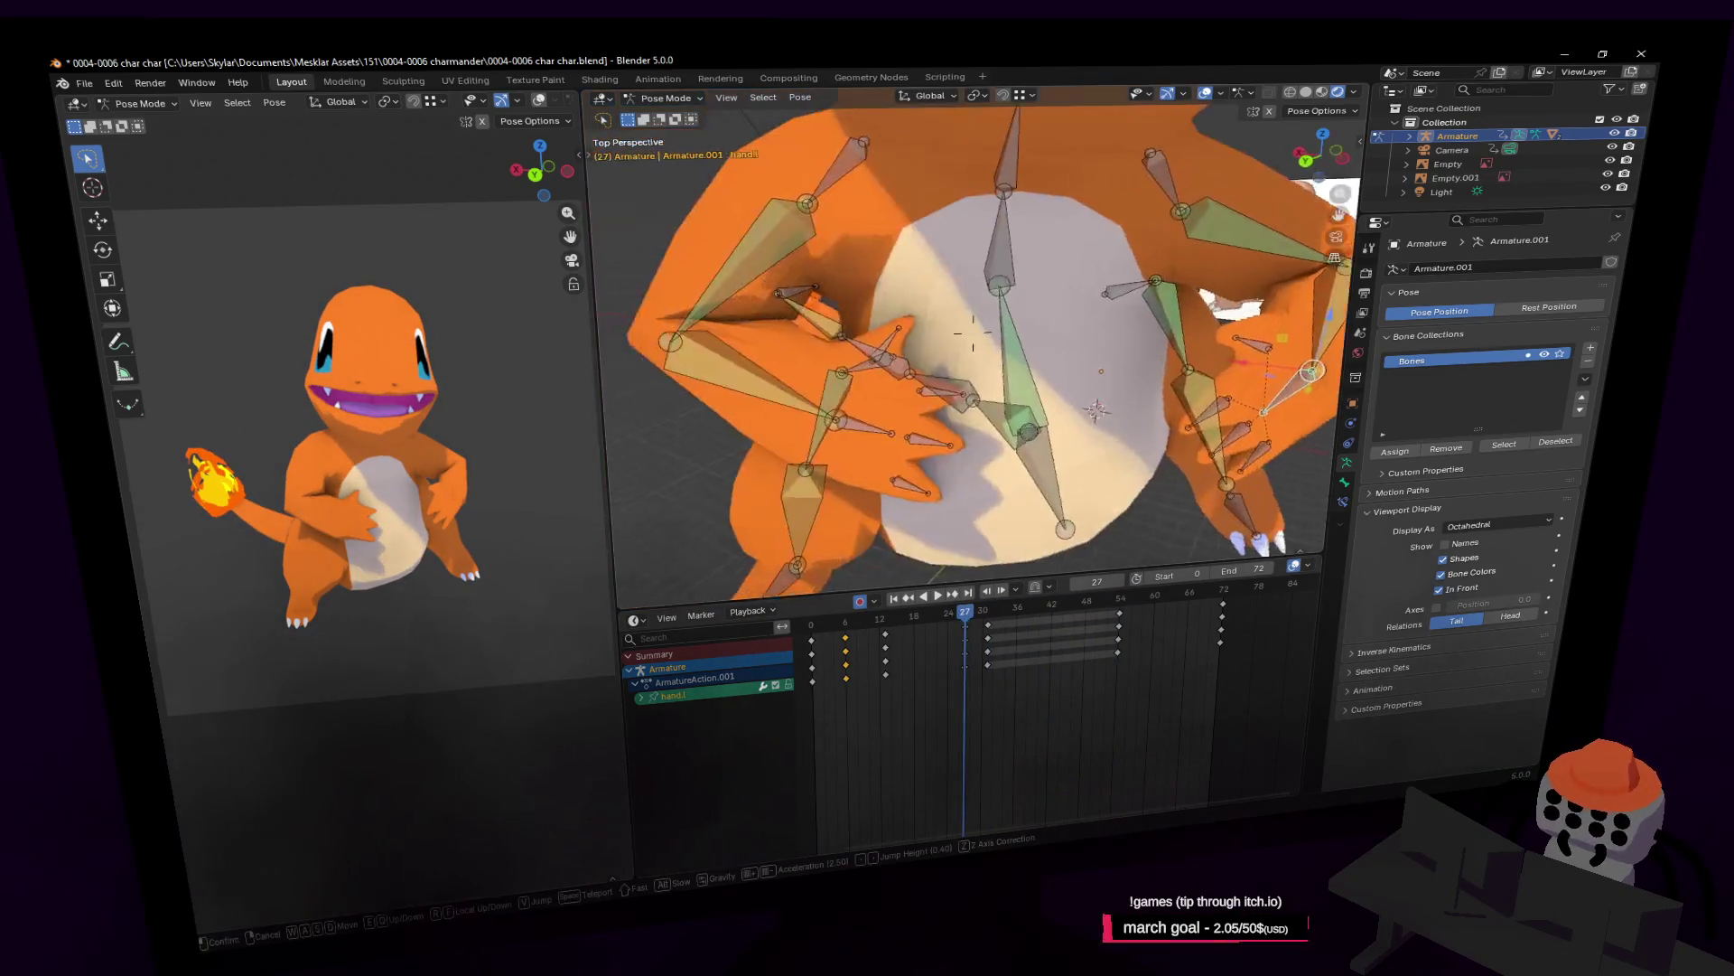
{"action": "left_click", "coordinate": [945, 431]}
{"action": "mouse_move", "coordinate": [964, 615]}
{"action": "left_mouse_down"}
{"action": "mouse_move", "coordinate": [999, 617]}
{"action": "mouse_move", "coordinate": [772, 618]}
{"action": "left_mouse_up"}
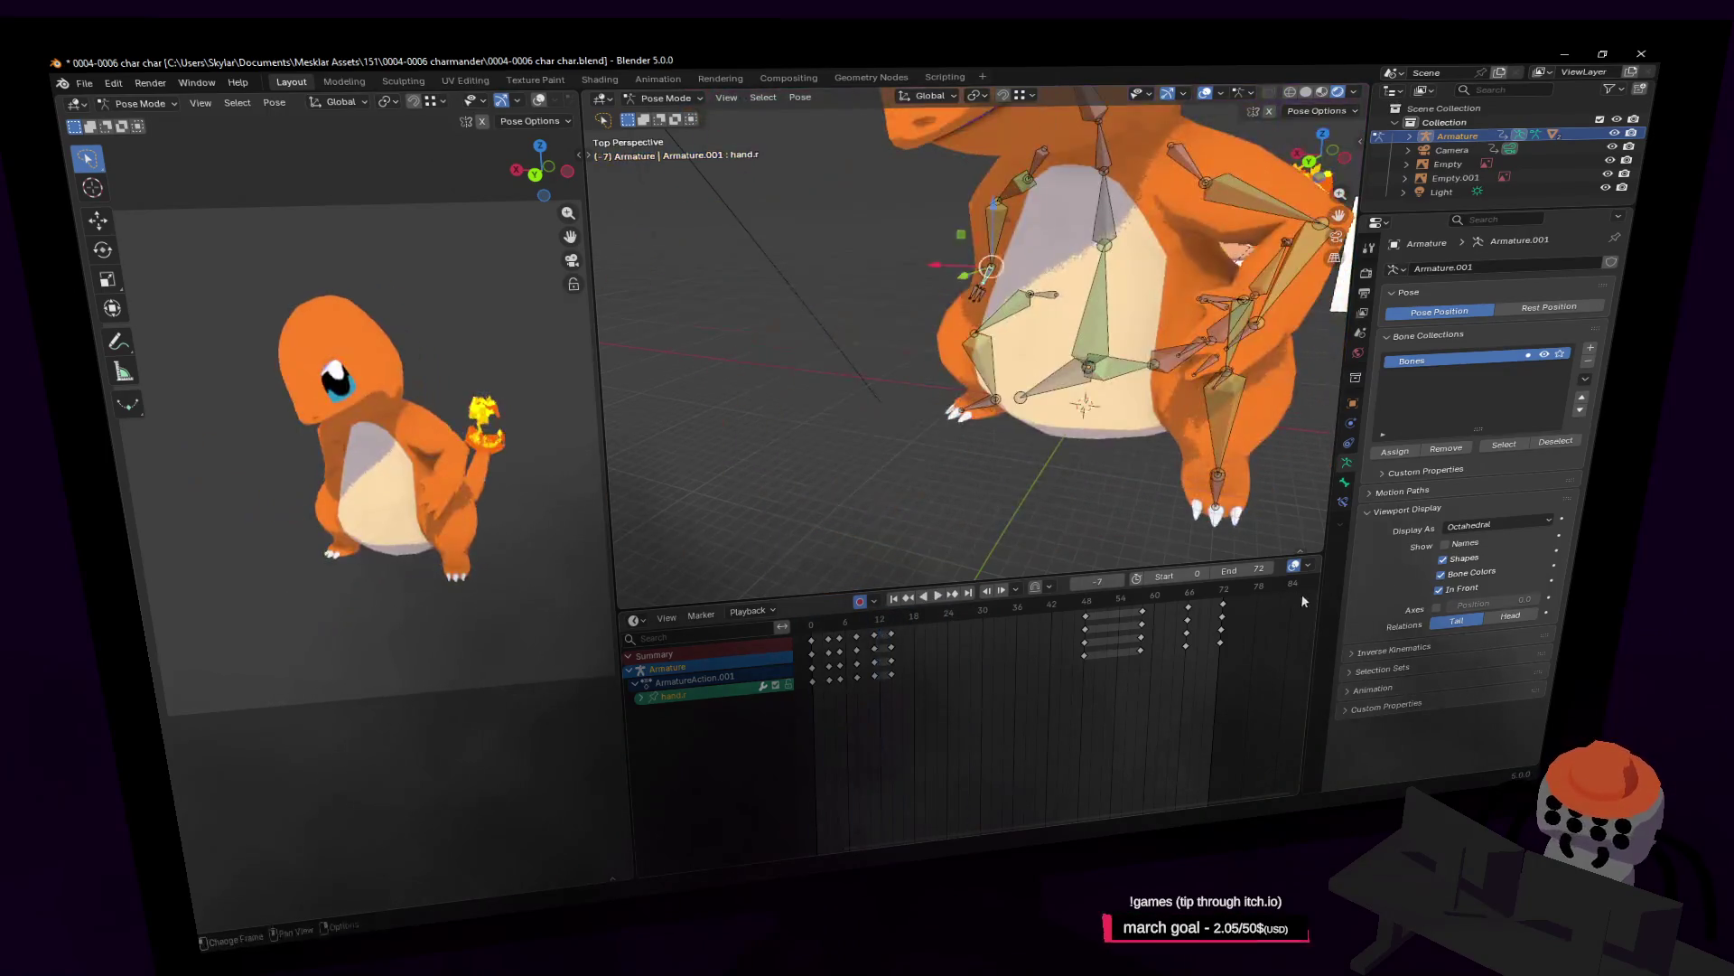
{"action": "key", "text": "space"}
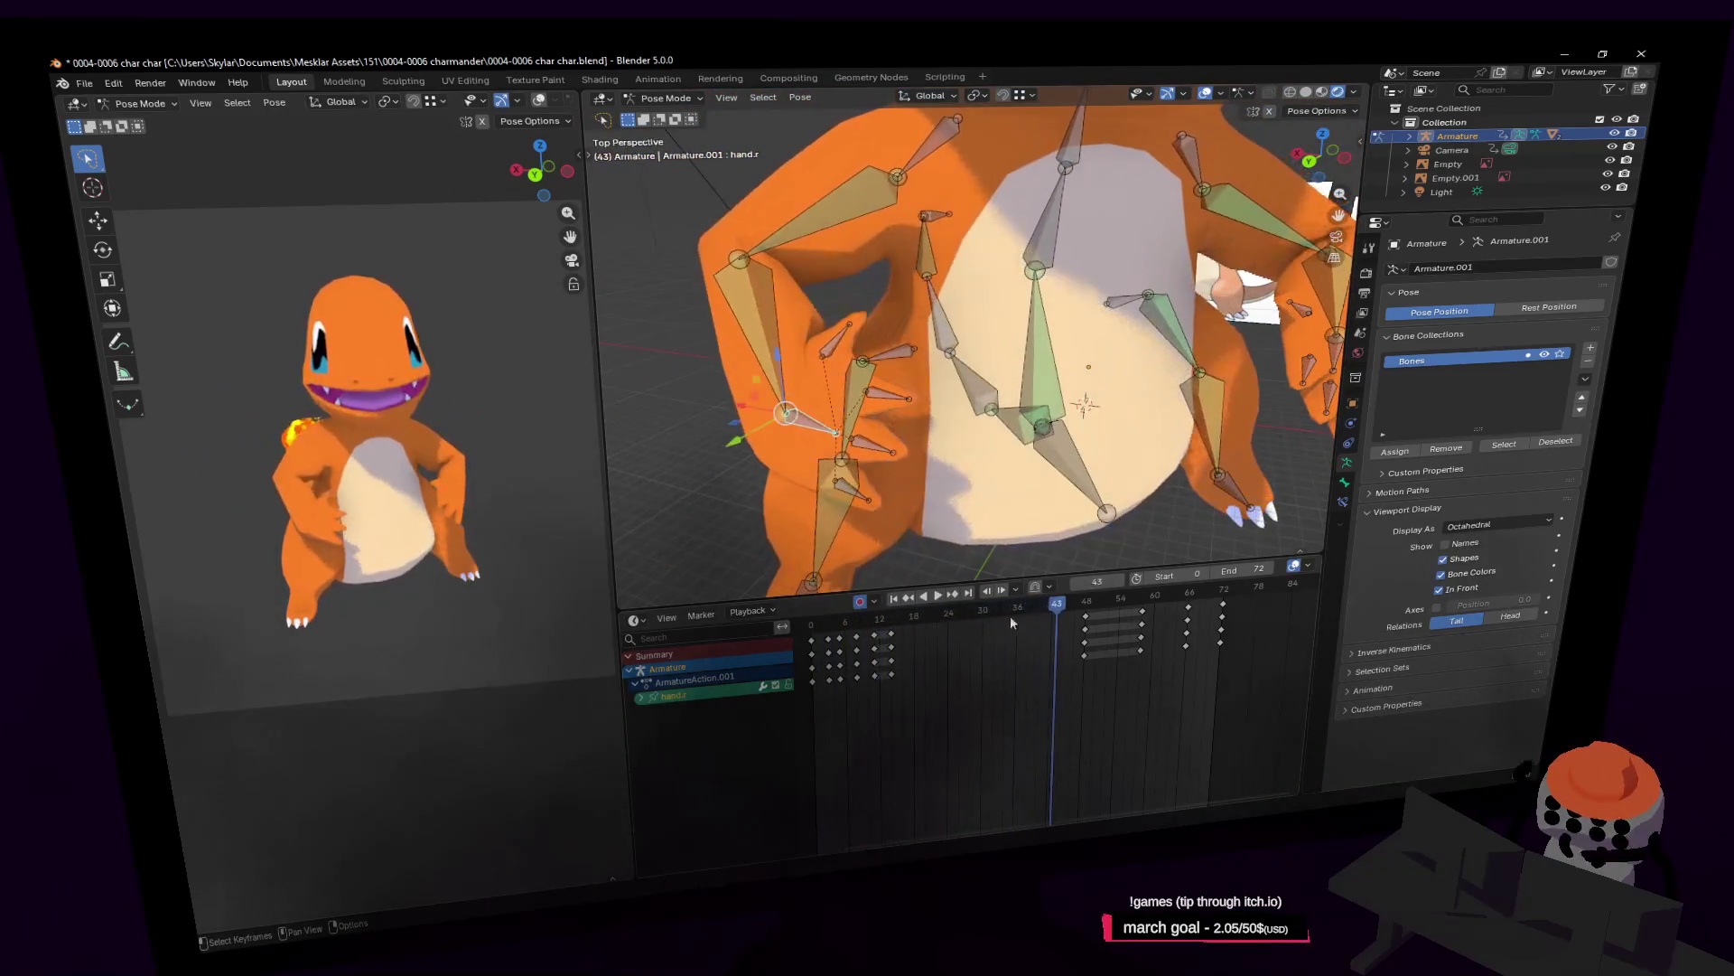
{"action": "mouse_move", "coordinate": [1010, 615]}
{"action": "left_mouse_down"}
{"action": "mouse_move", "coordinate": [934, 616]}
{"action": "mouse_move", "coordinate": [972, 622]}
{"action": "left_mouse_up"}
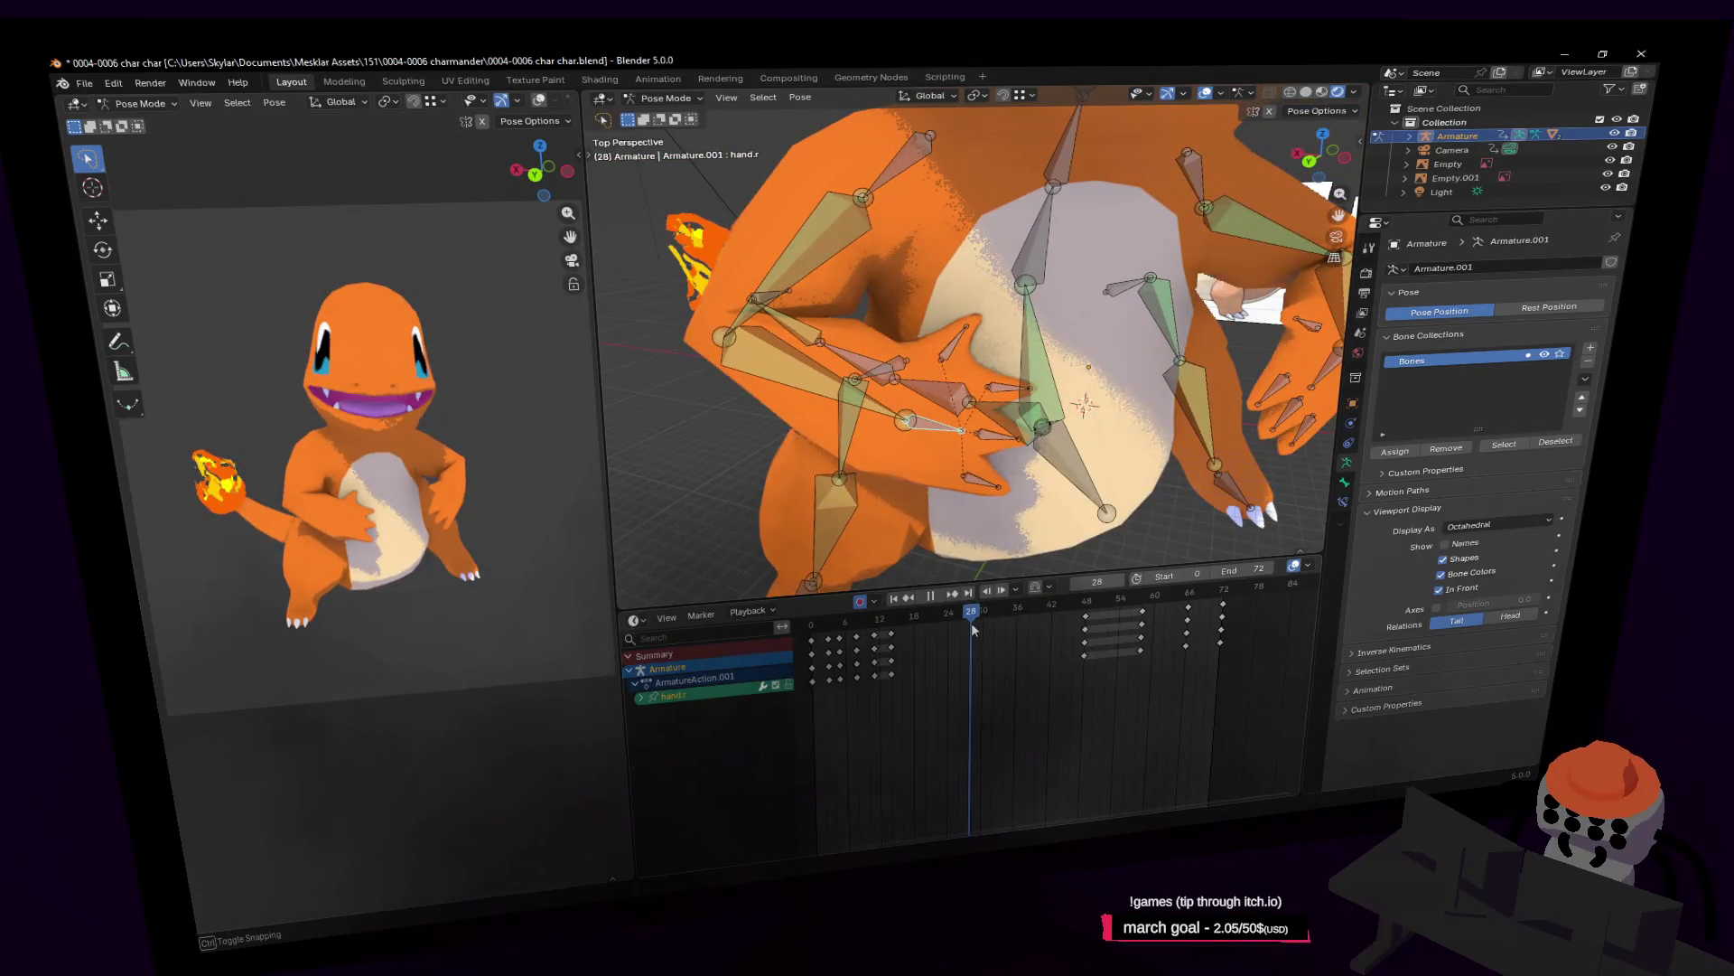
Duplicate the frame-14 keyframes to frame 28 and play back to check them.
{"action": "key", "text": "shift+d"}
{"action": "left_click", "coordinate": [975, 625]}
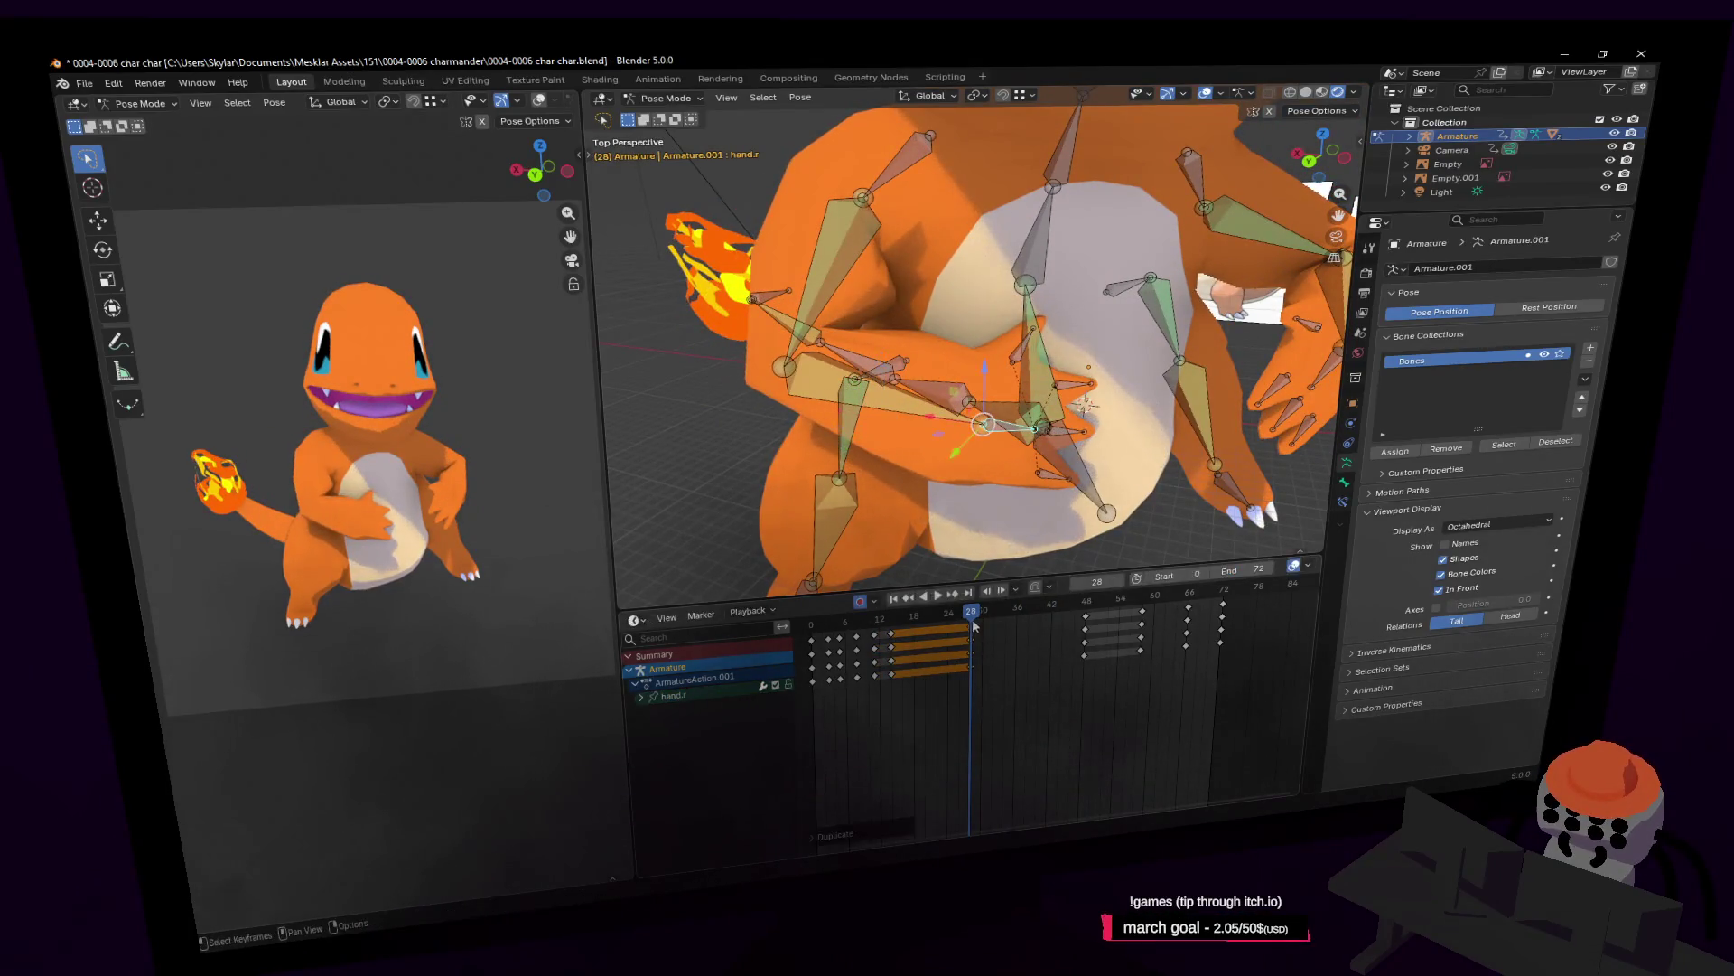
{"action": "key", "text": "space"}
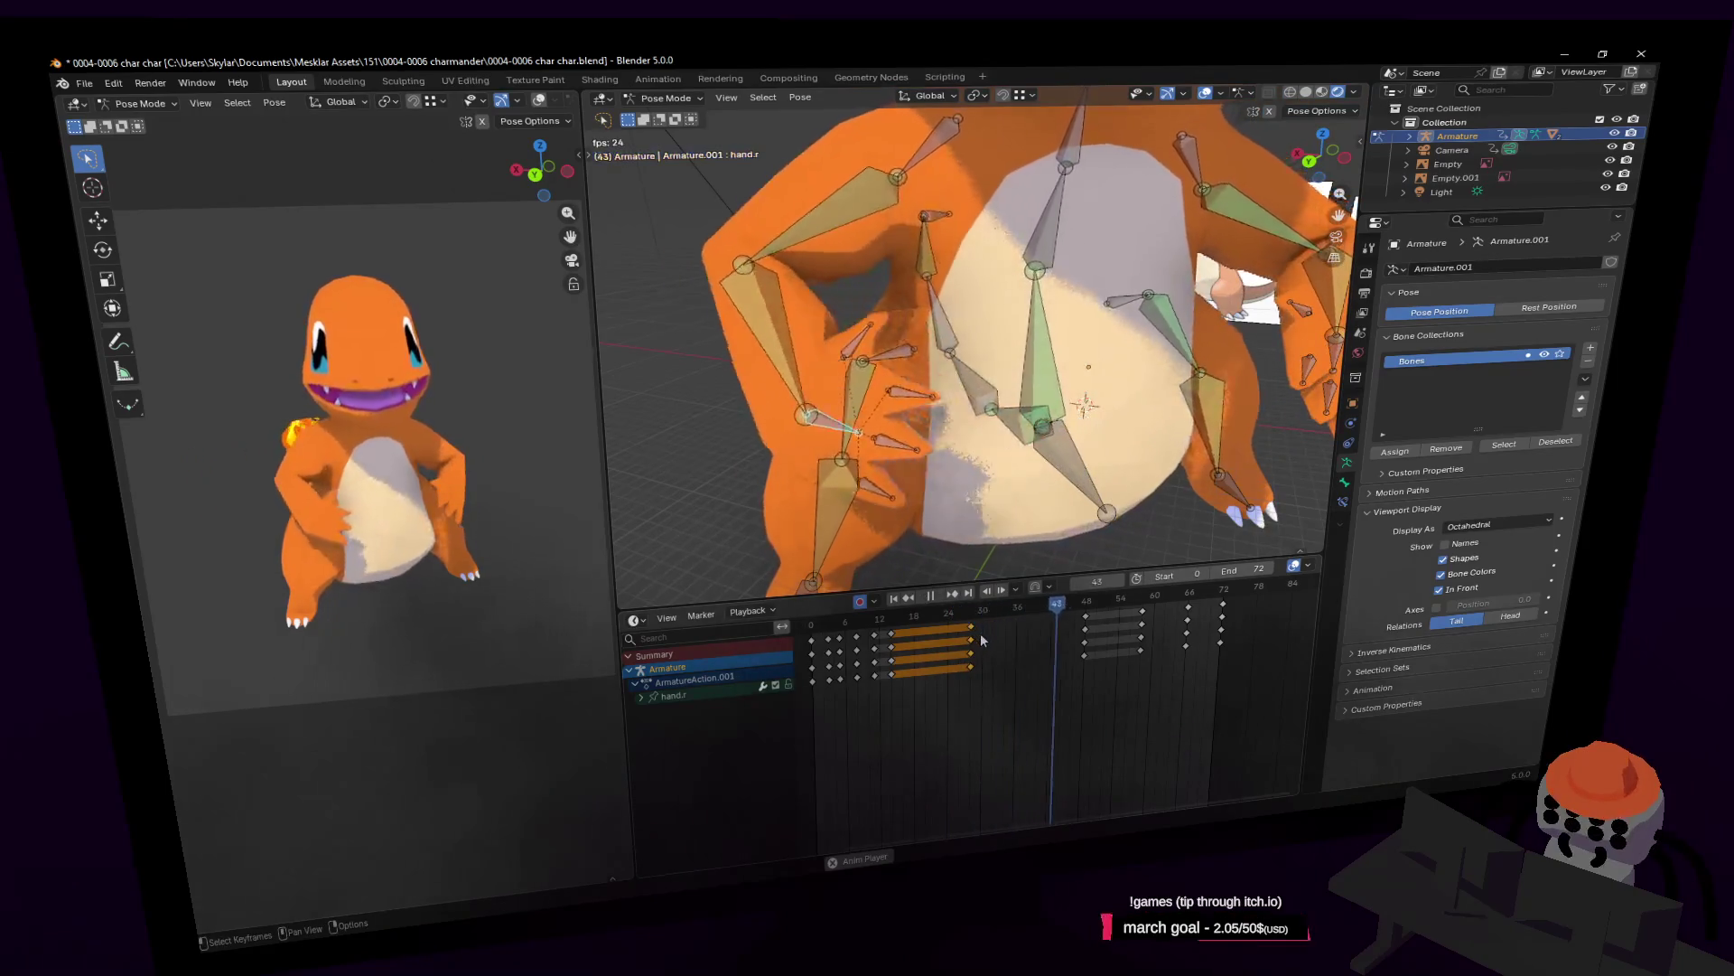
{"action": "key", "text": "Escape"}
Rotate and move hand.r into a new pose and keyframe it at frame 28.
{"action": "key", "text": "r"}
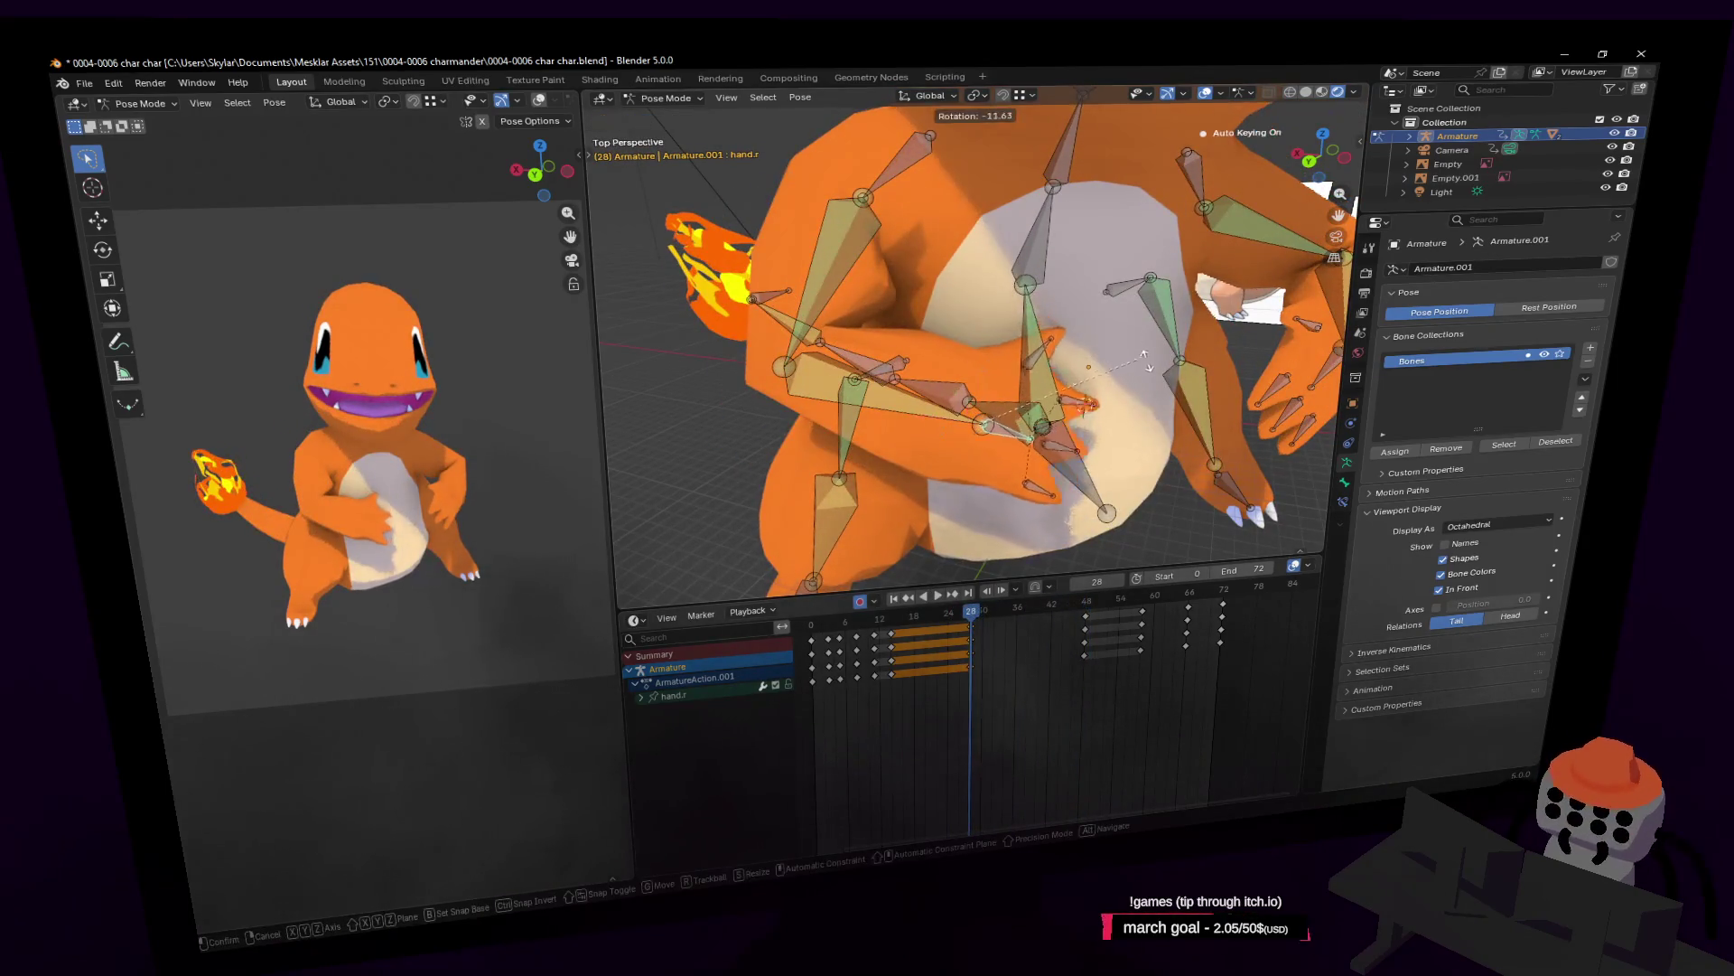
{"action": "left_click", "coordinate": [1146, 359]}
{"action": "middle_click_drag", "start_coordinate": [1145, 358], "coordinate": [1211, 360]}
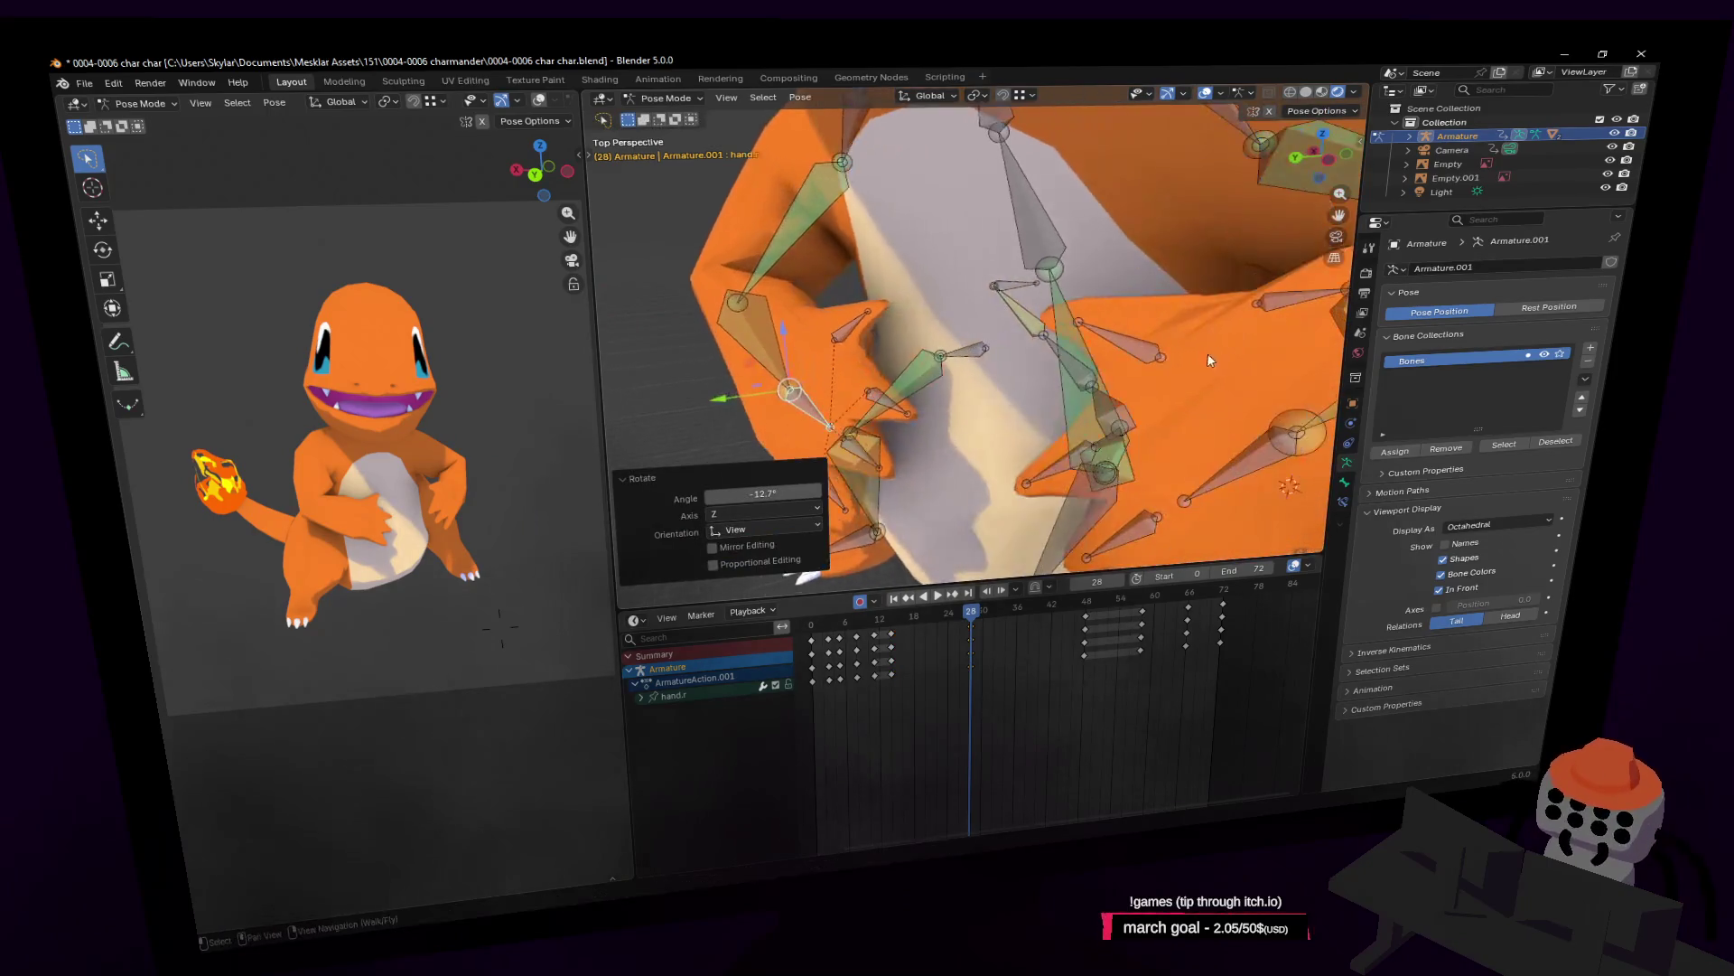
{"action": "key", "text": "shift+grave"}
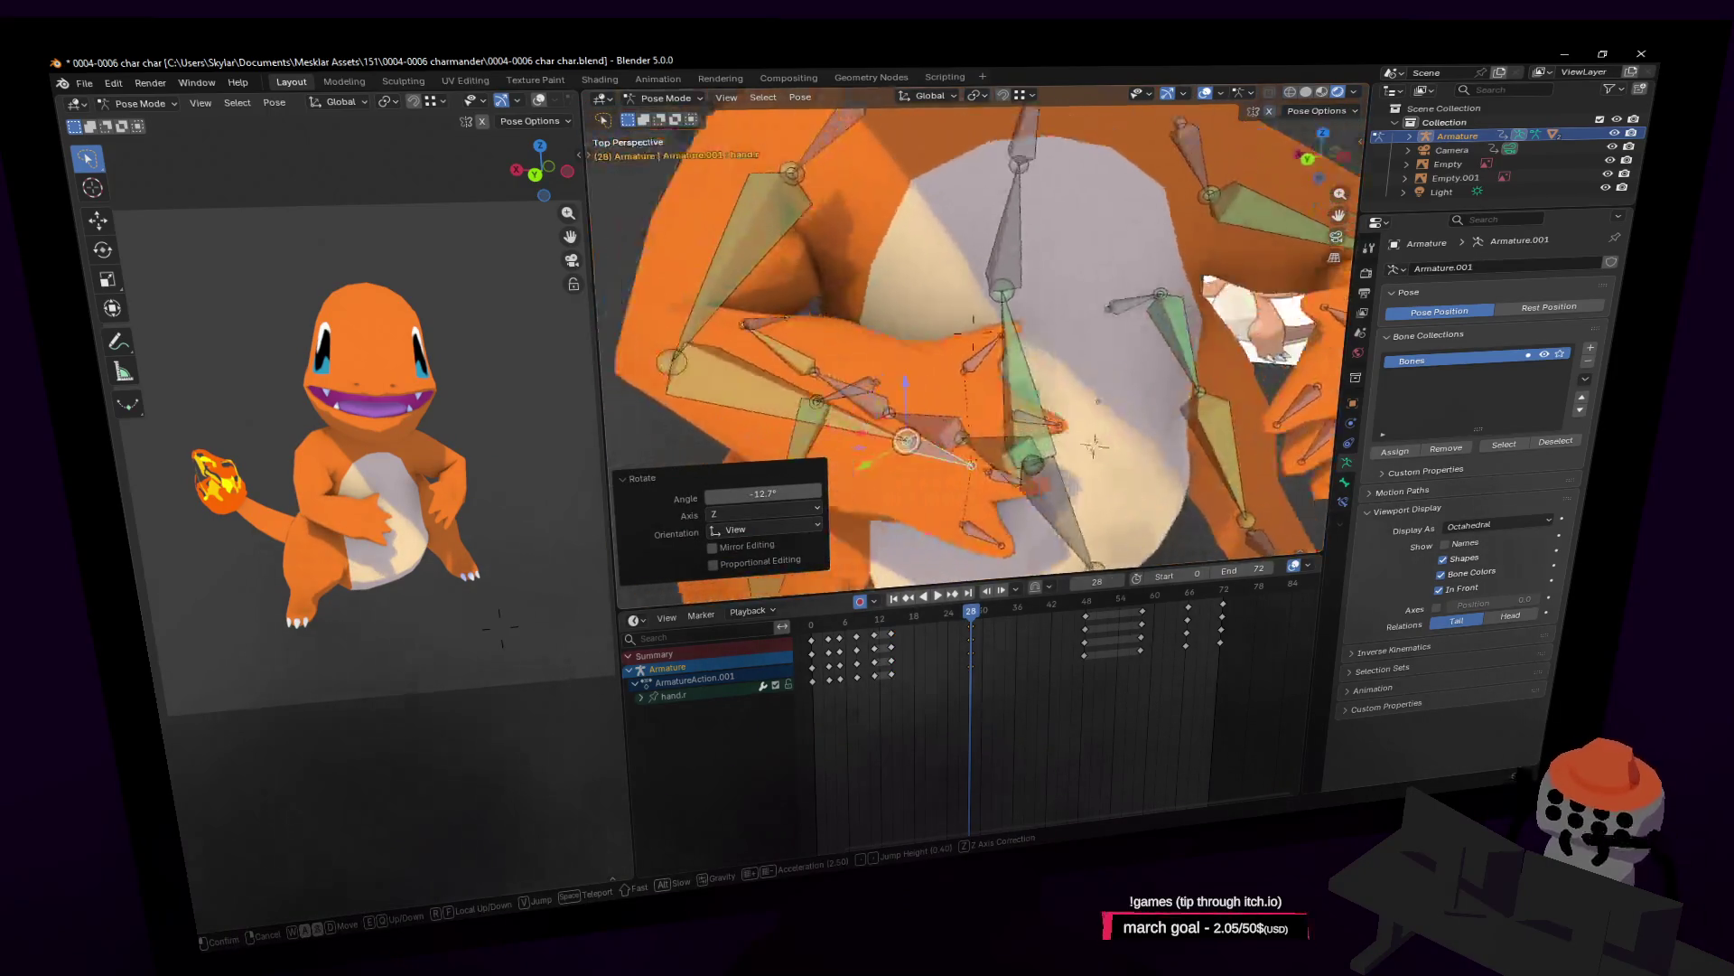
{"action": "key", "text": "s"}
{"action": "left_click", "coordinate": [1000, 375]}
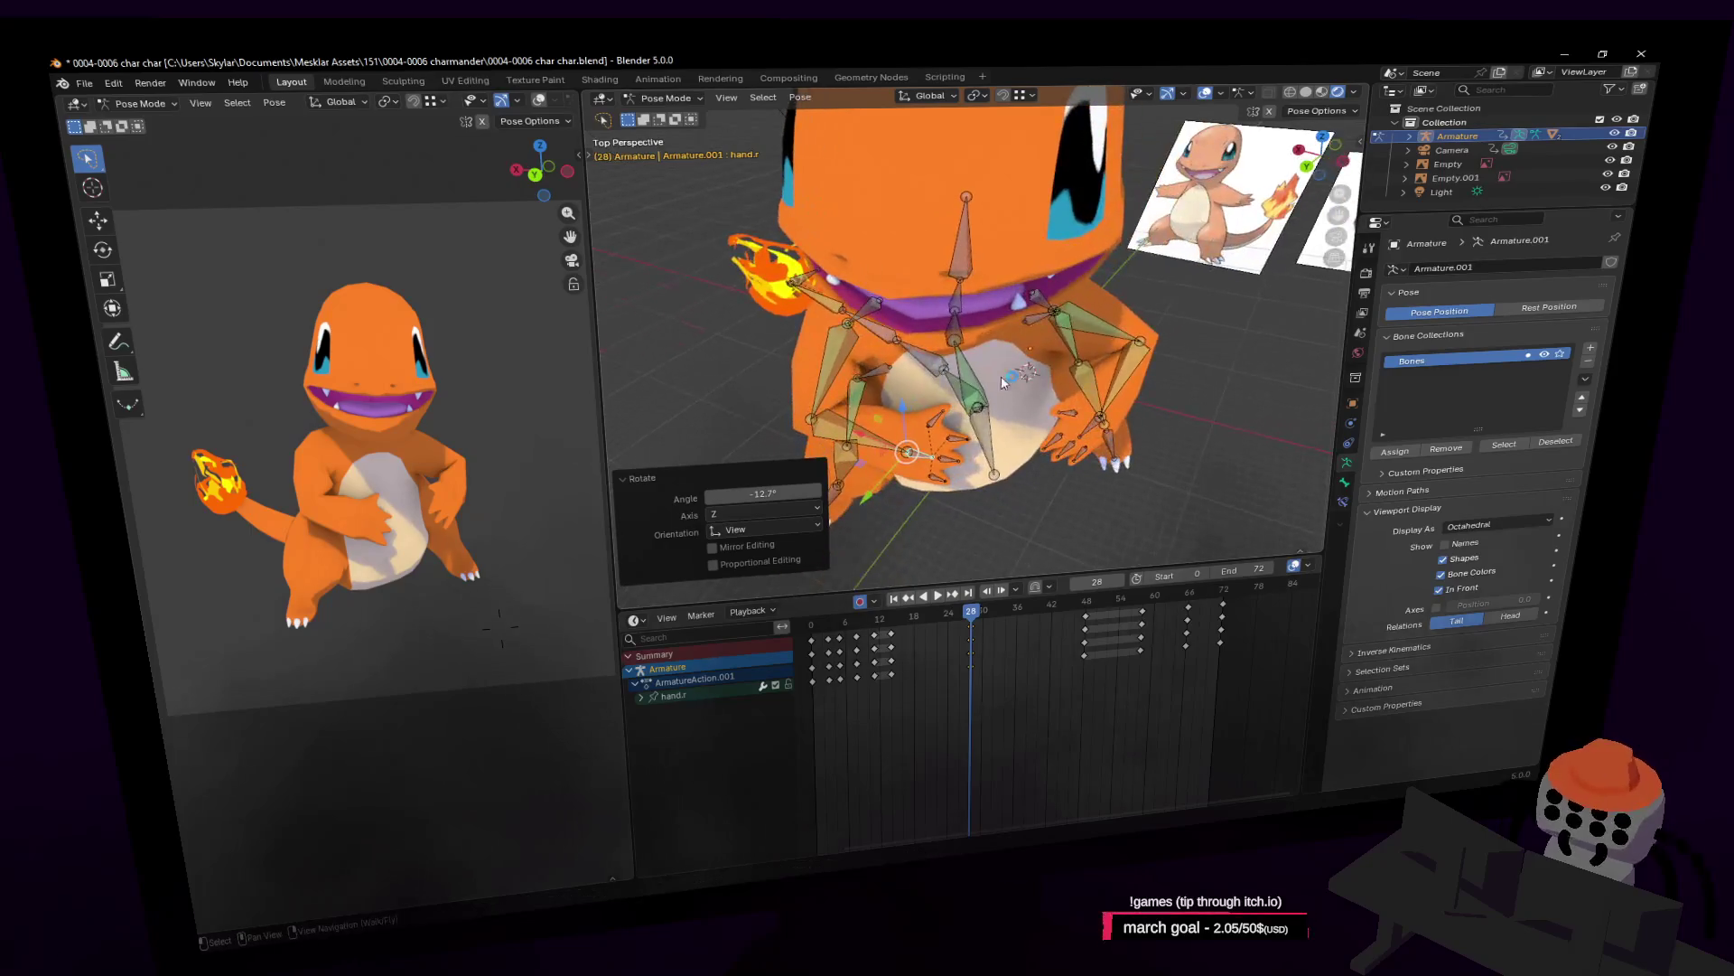
{"action": "key", "text": "g"}
{"action": "left_click", "coordinate": [944, 379]}
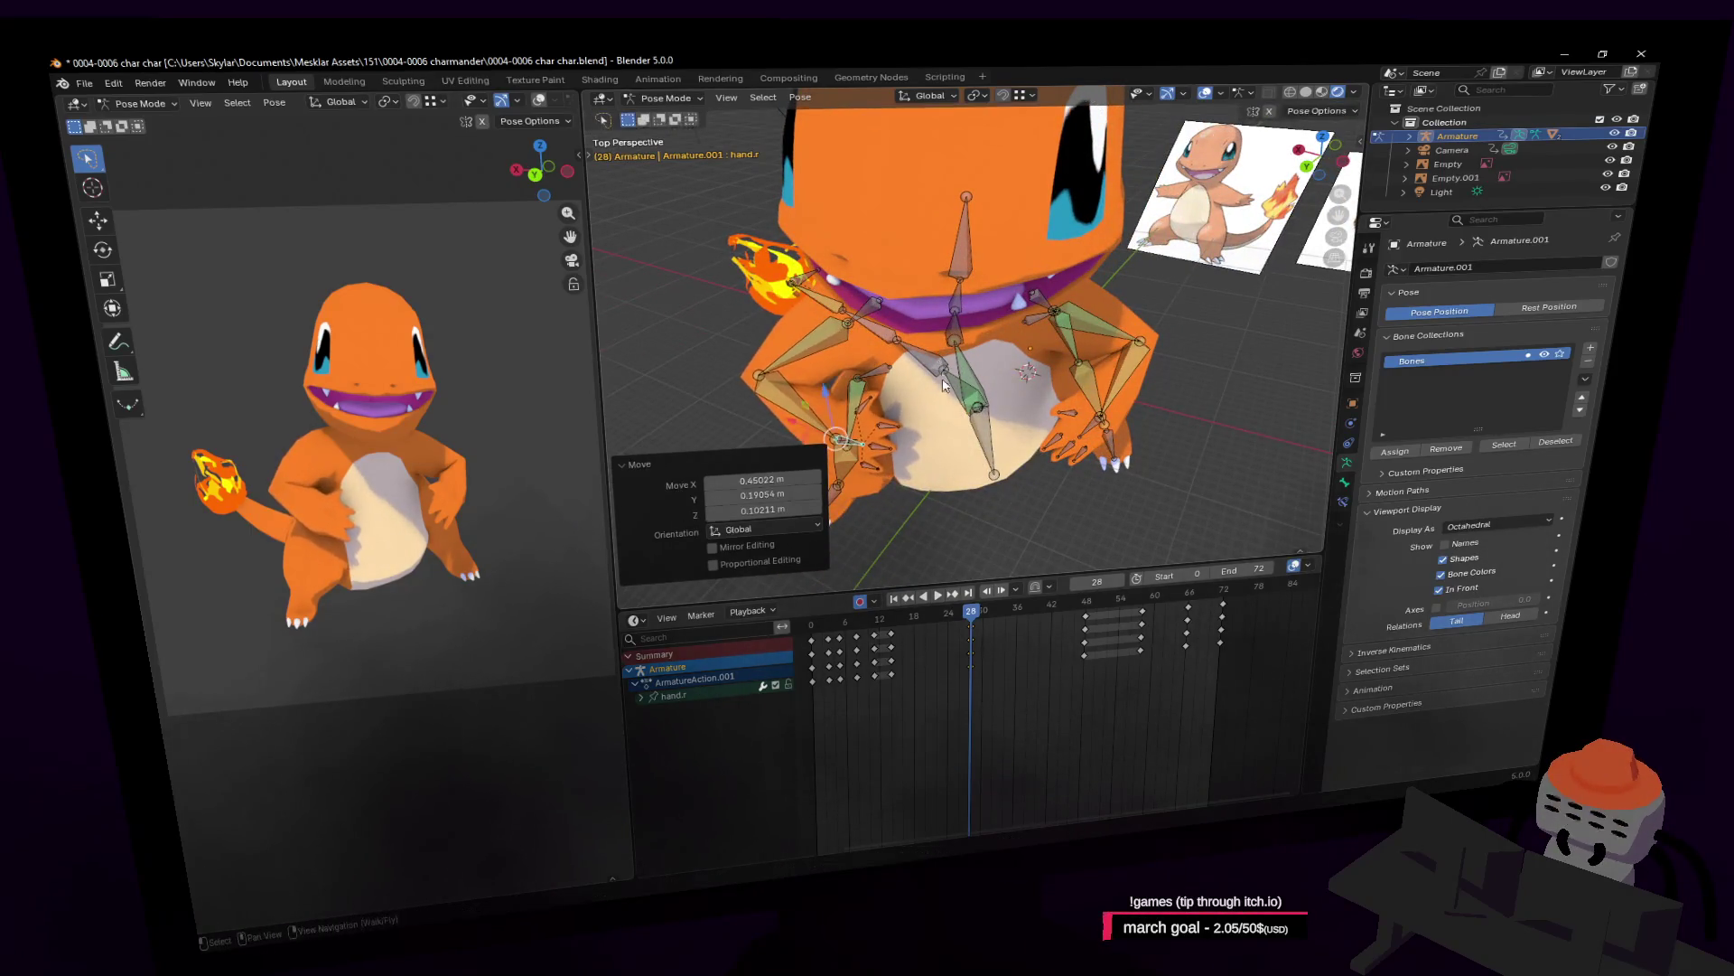
{"action": "key", "text": "i"}
Review the hand motion, try shifting keyframes in time, then undo that shift and replay.
{"action": "key", "text": "Right"}
{"action": "key", "text": "Right"}
{"action": "key", "text": "Right"}
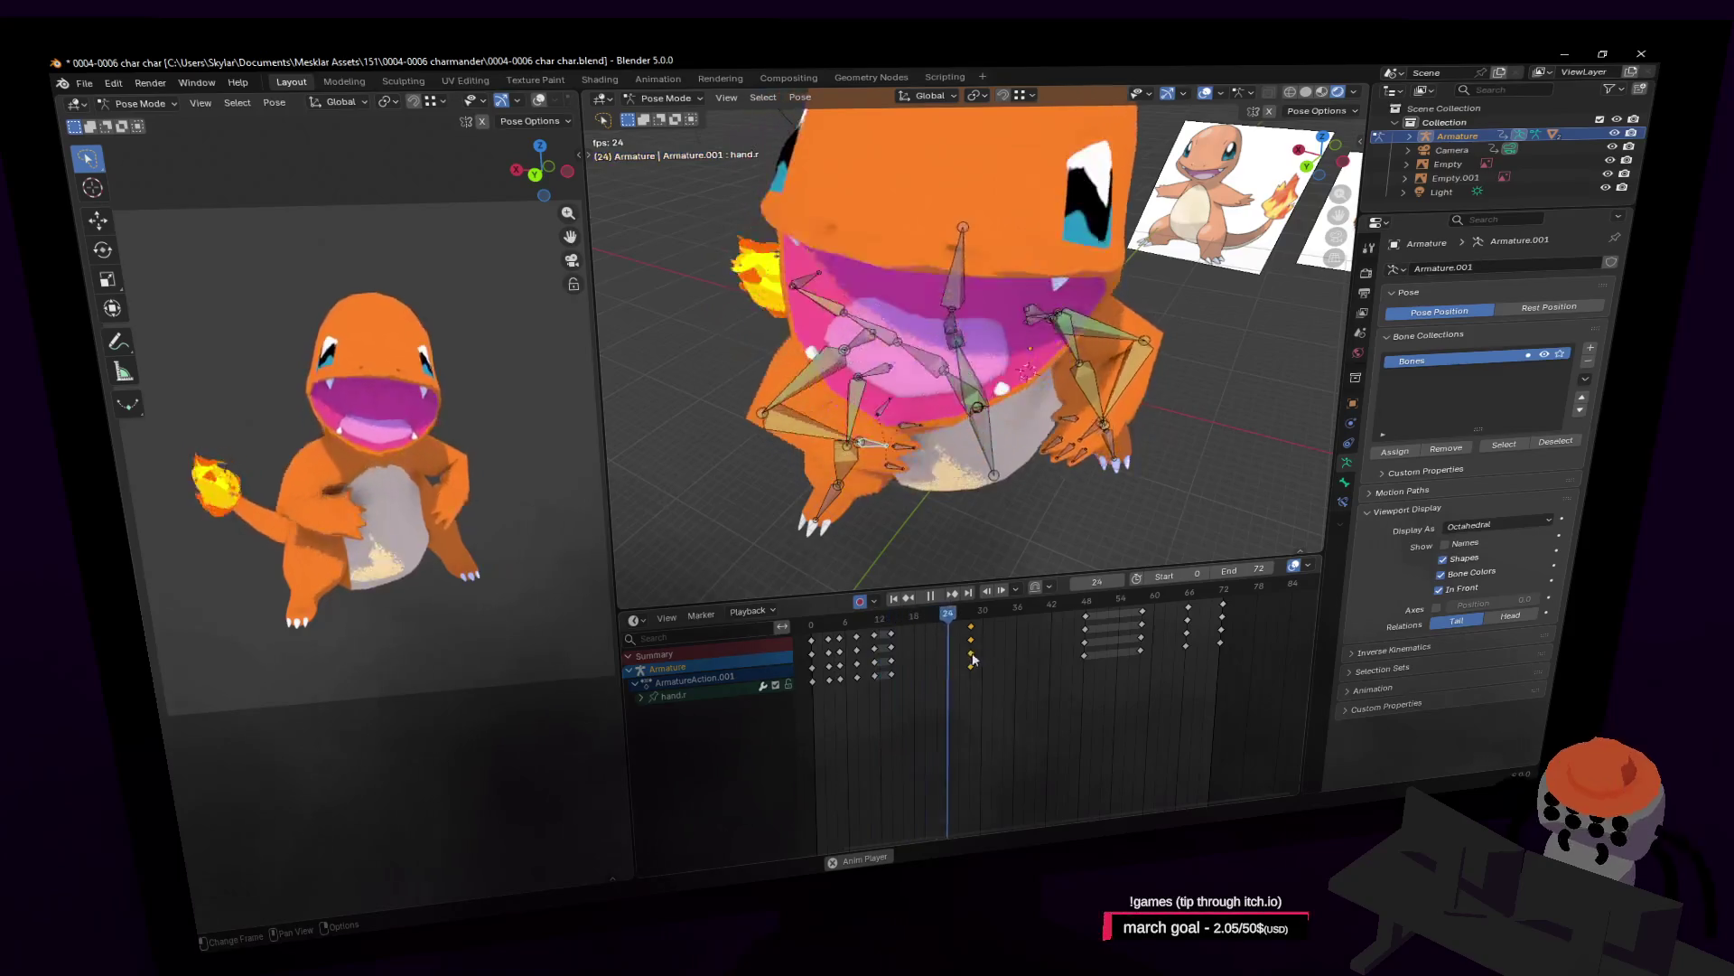
{"action": "key", "text": "space"}
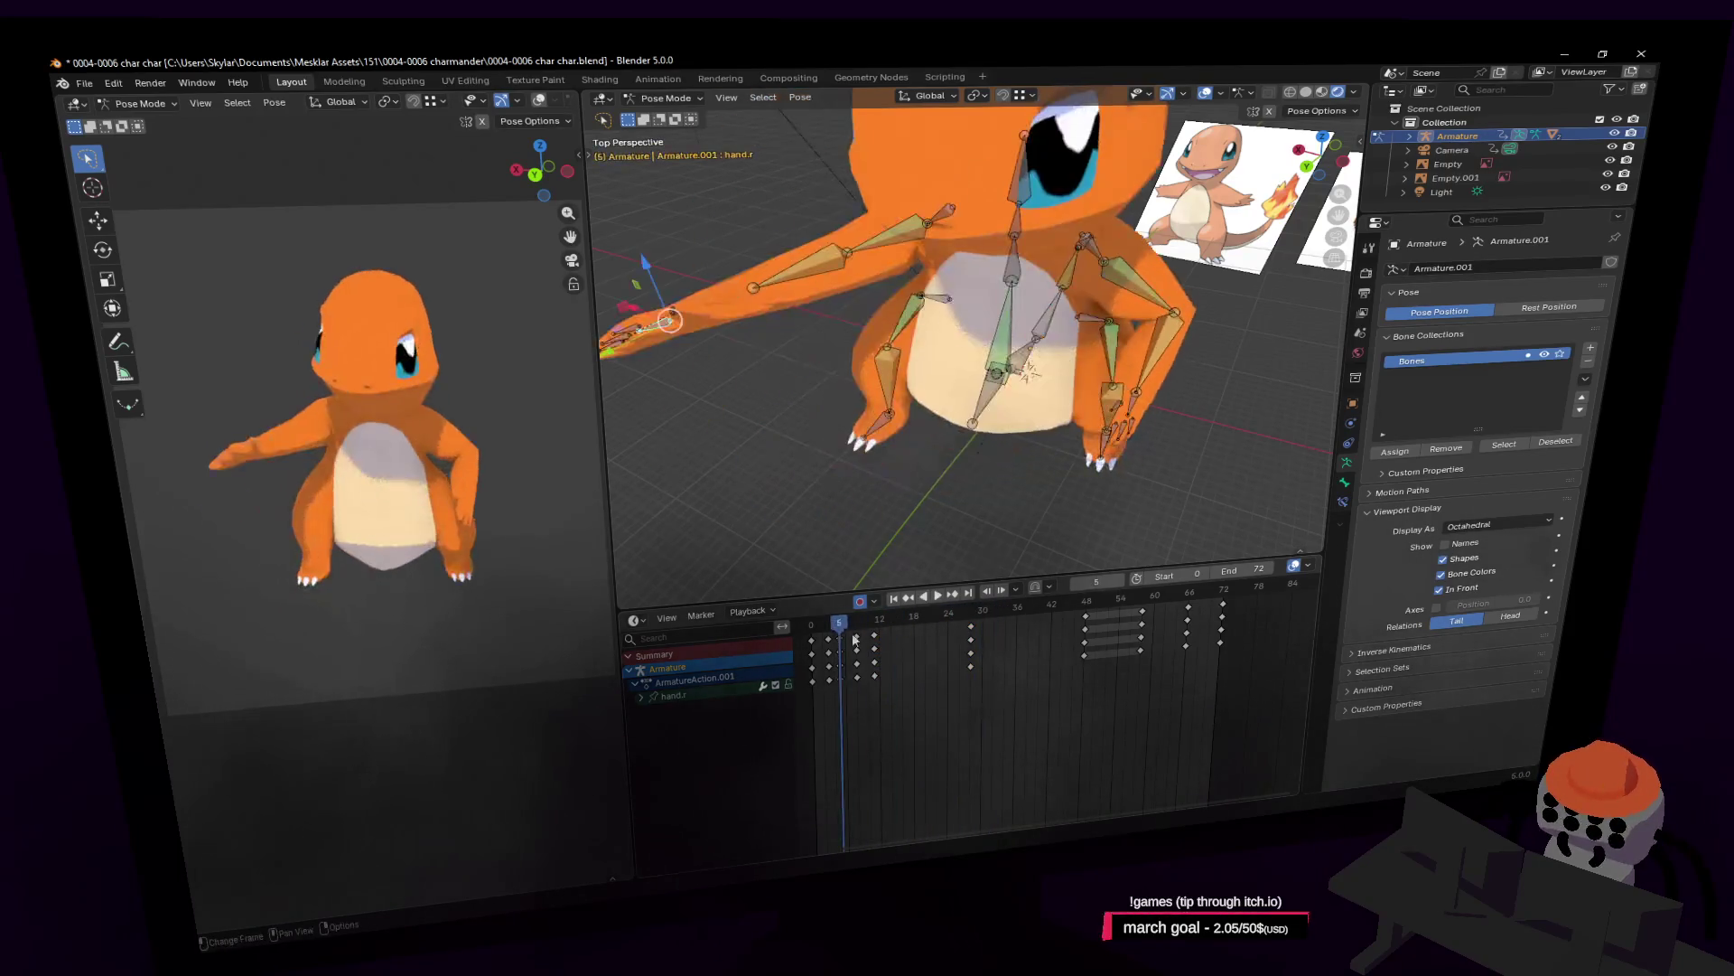
{"action": "key", "text": "space"}
{"action": "left_click", "coordinate": [875, 640]}
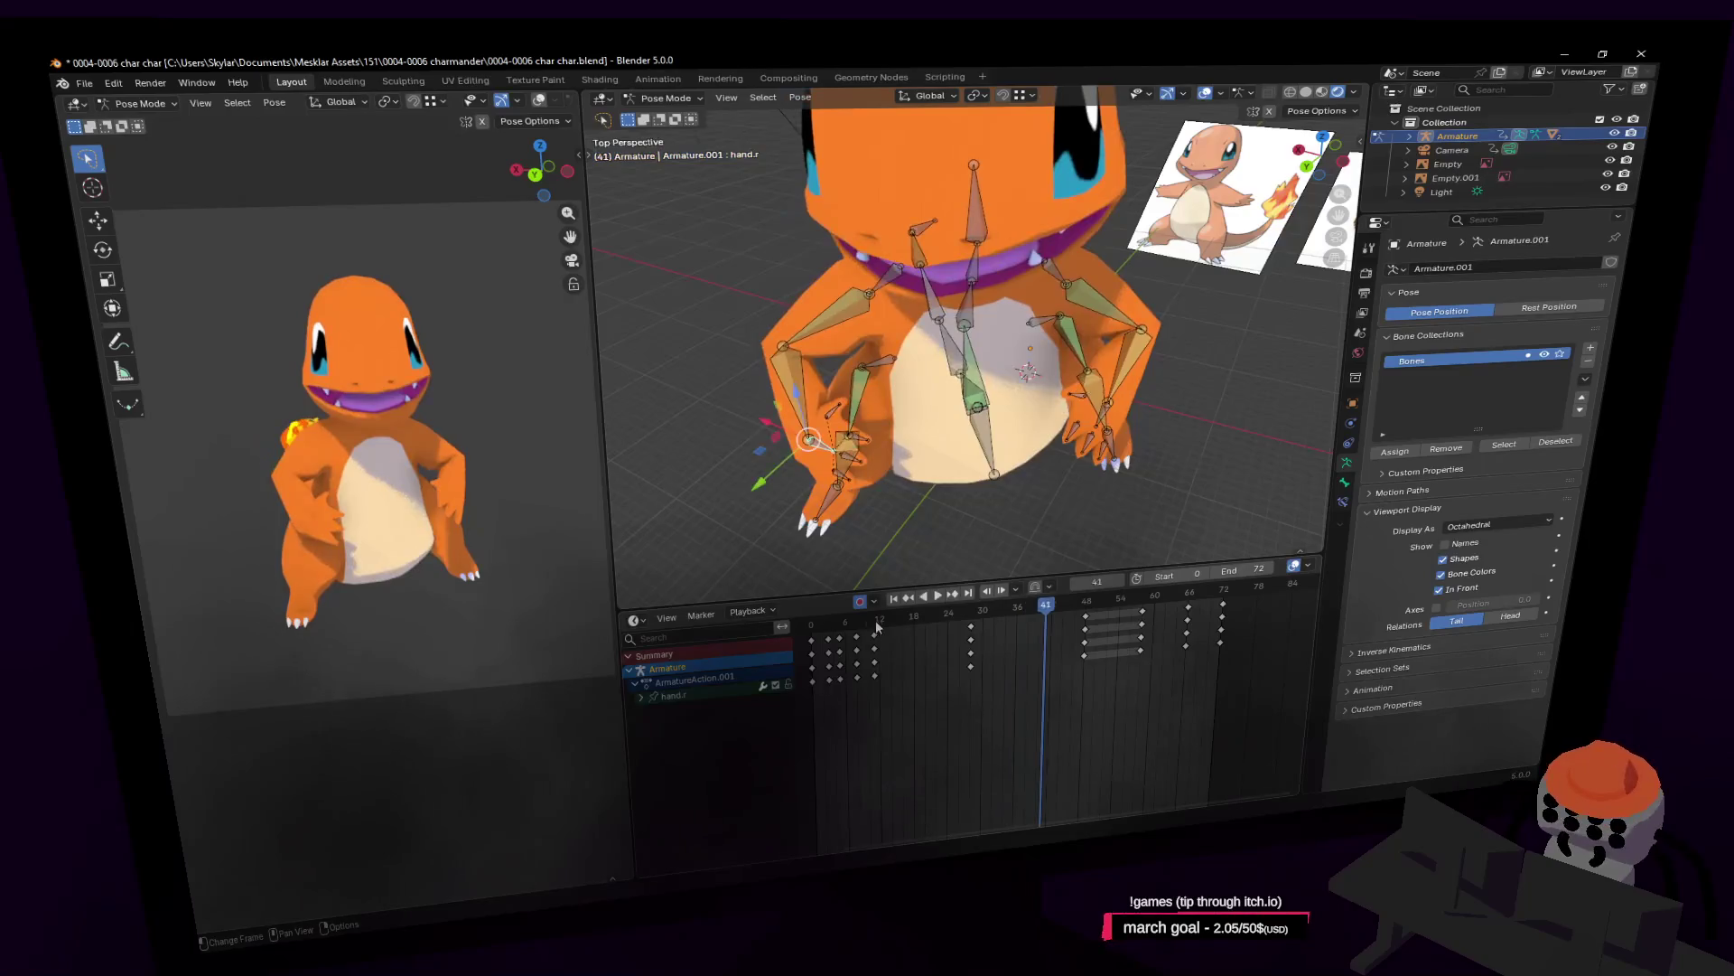
{"action": "key", "text": "g"}
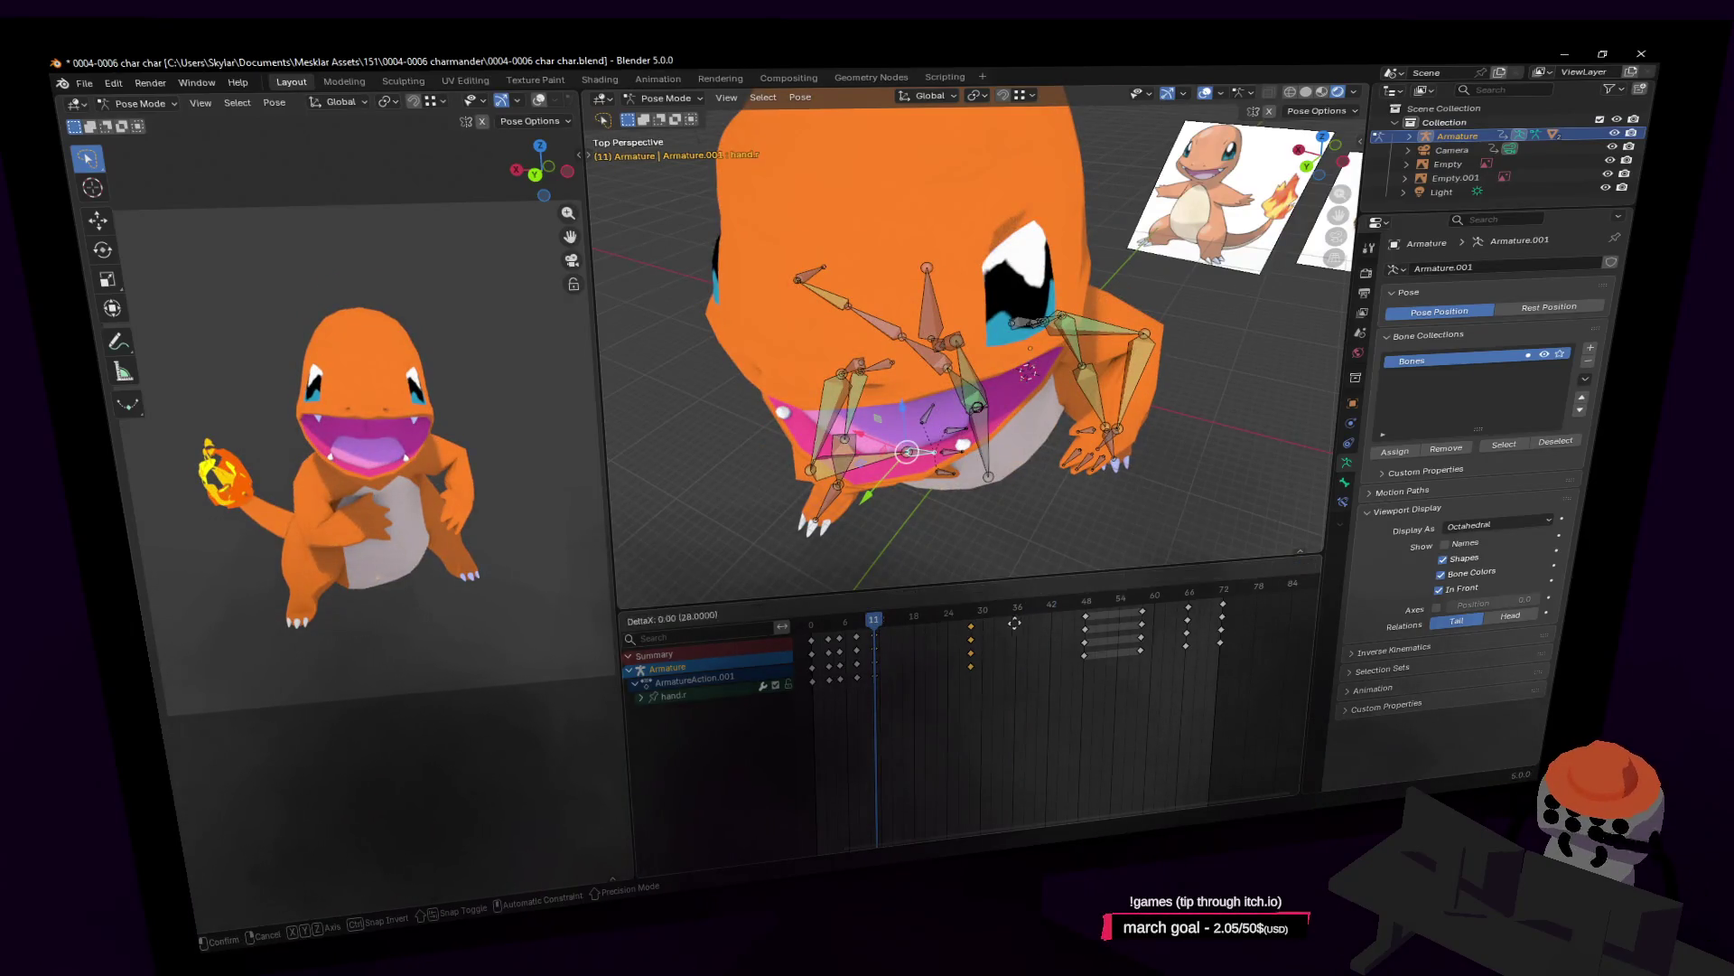
{"action": "left_click", "coordinate": [961, 626]}
{"action": "key", "text": "space"}
{"action": "key", "text": "space"}
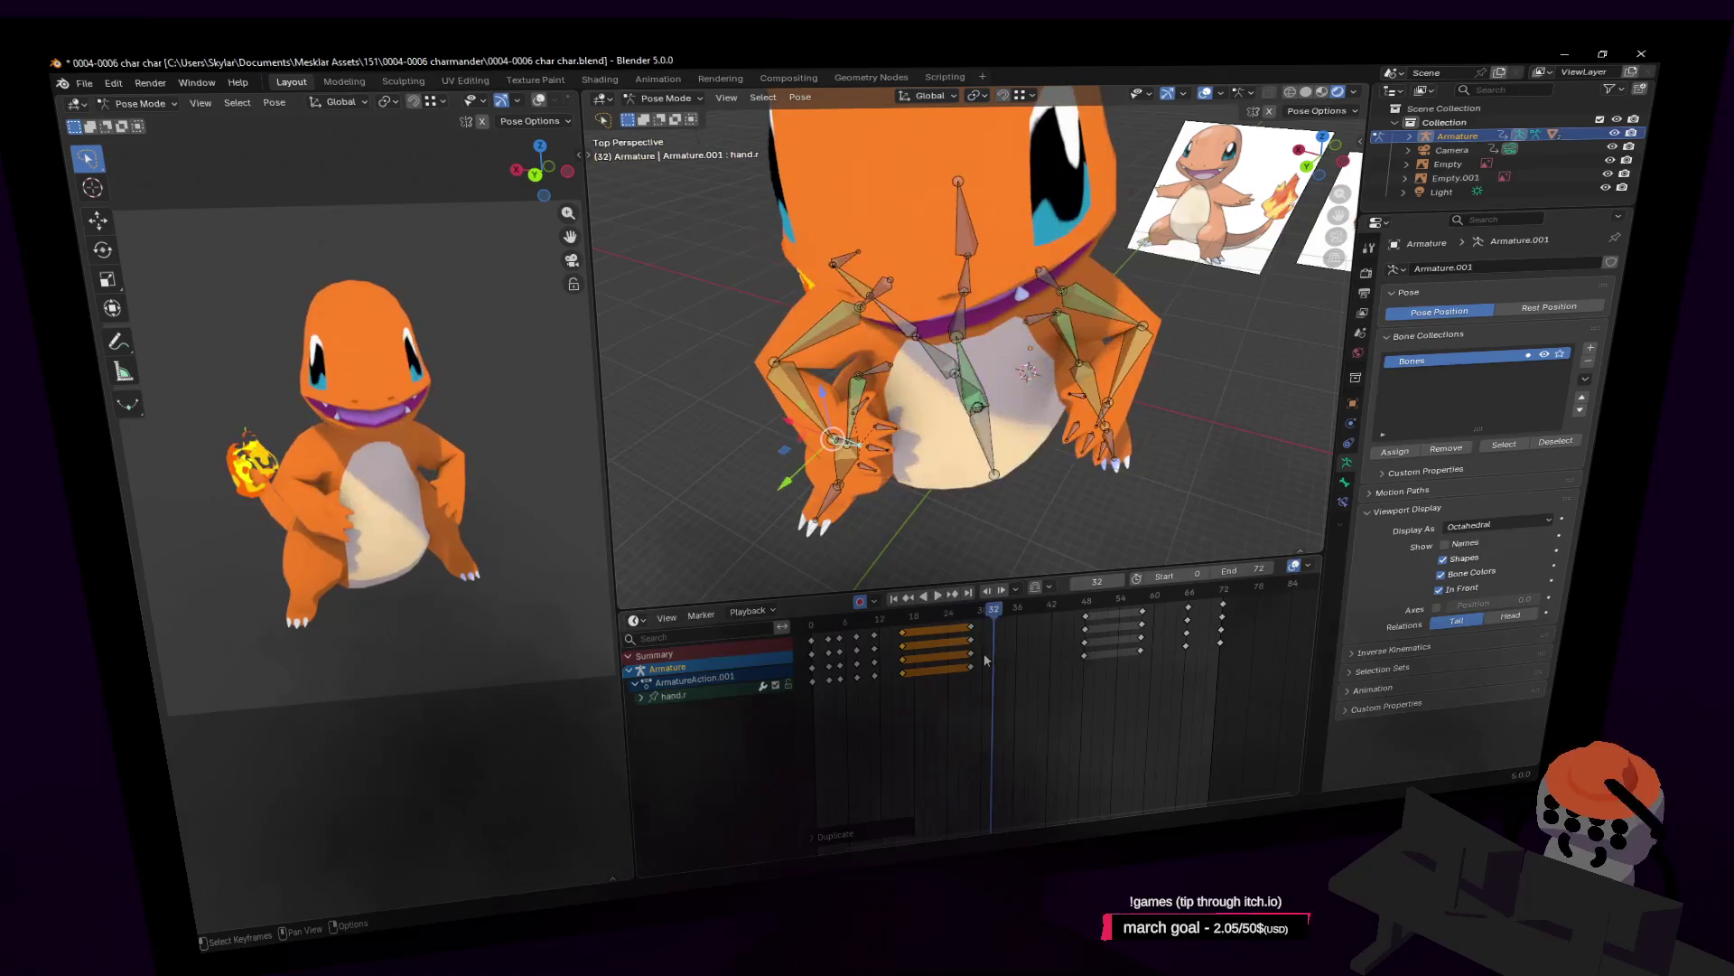
{"action": "key", "text": "ctrl+z"}
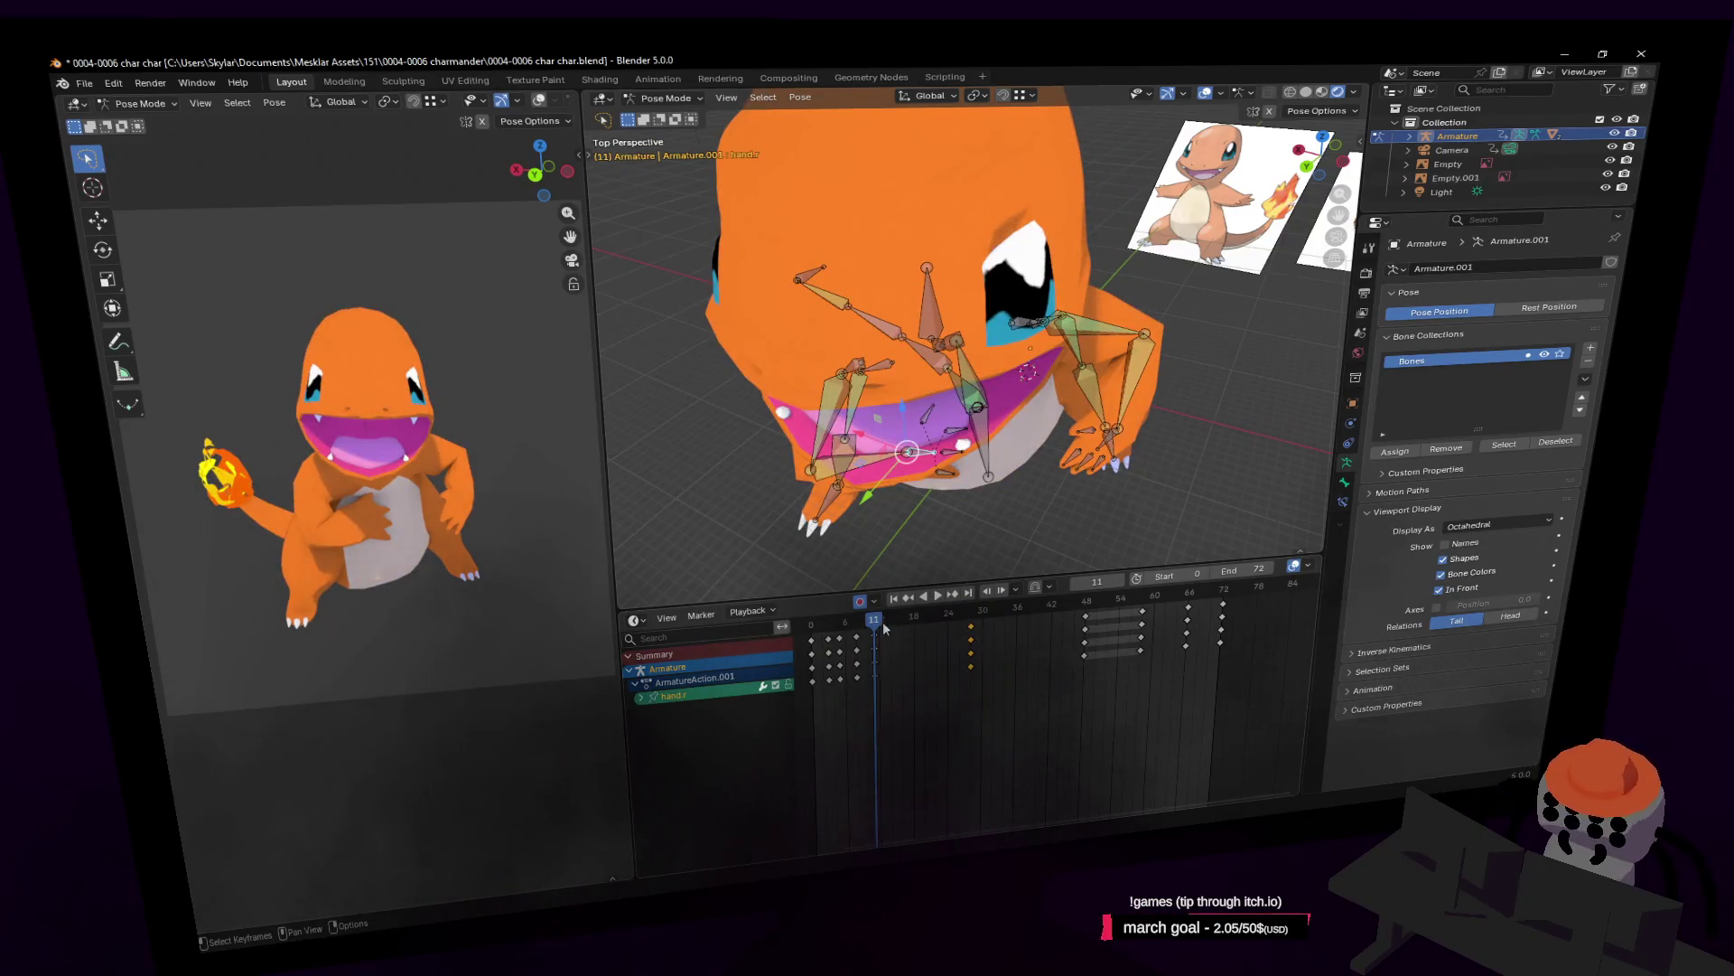
{"action": "key", "text": "space"}
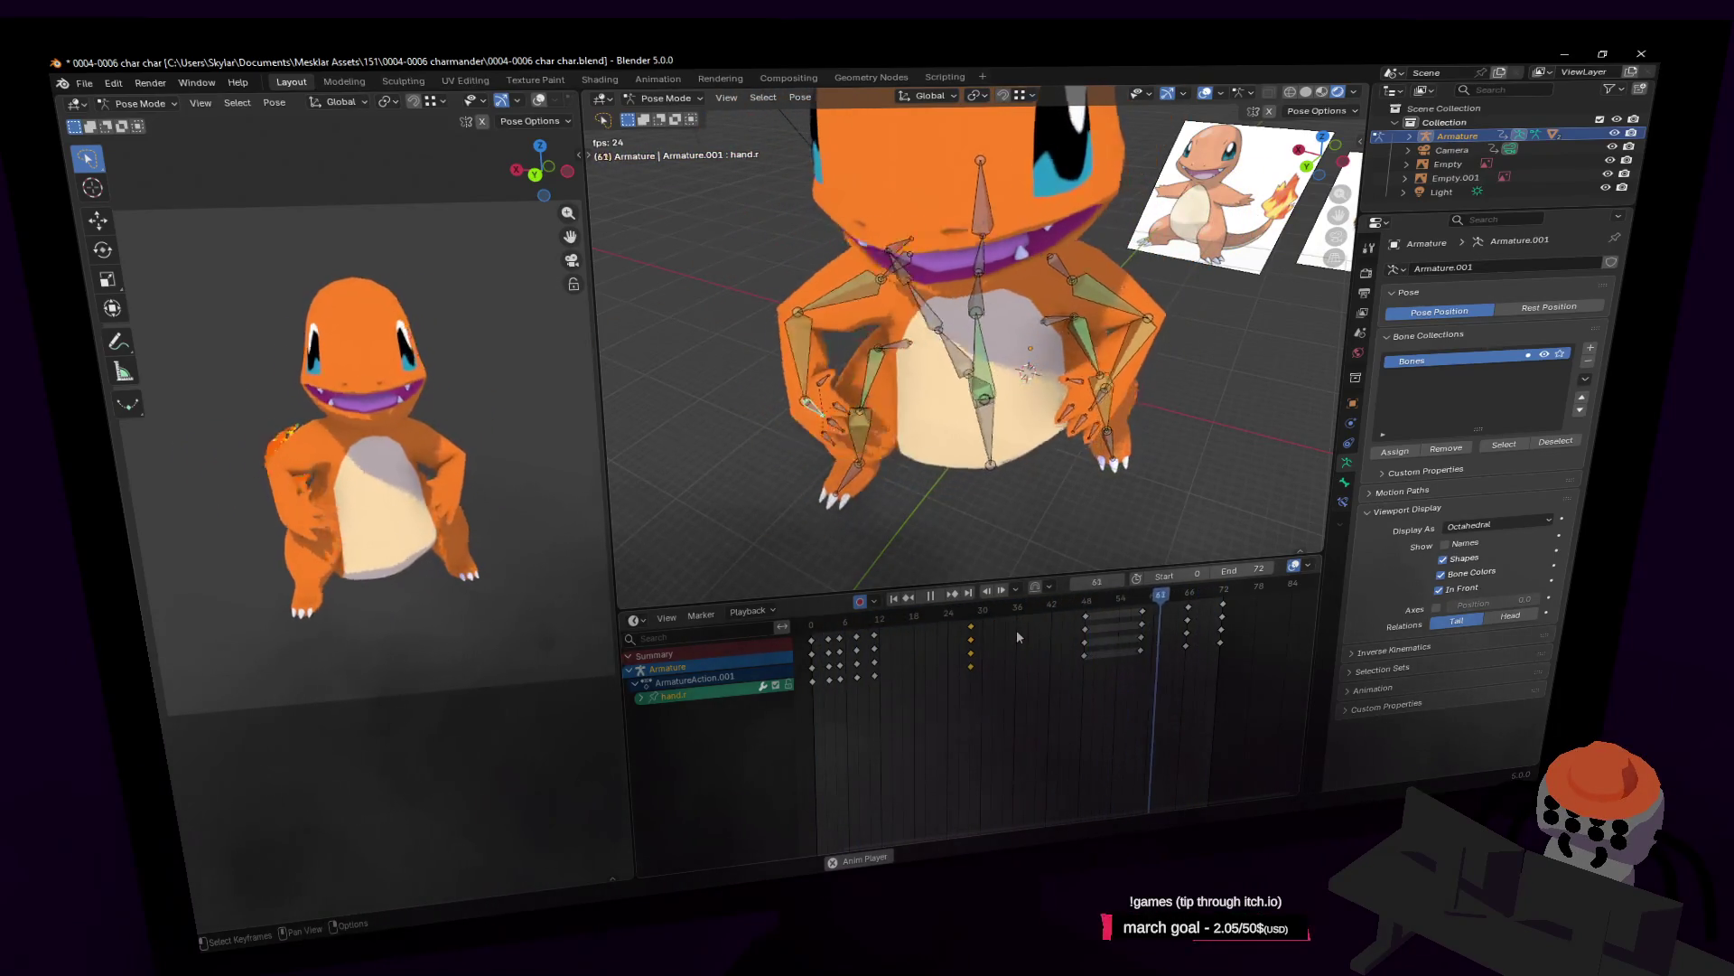
{"action": "key", "text": "space"}
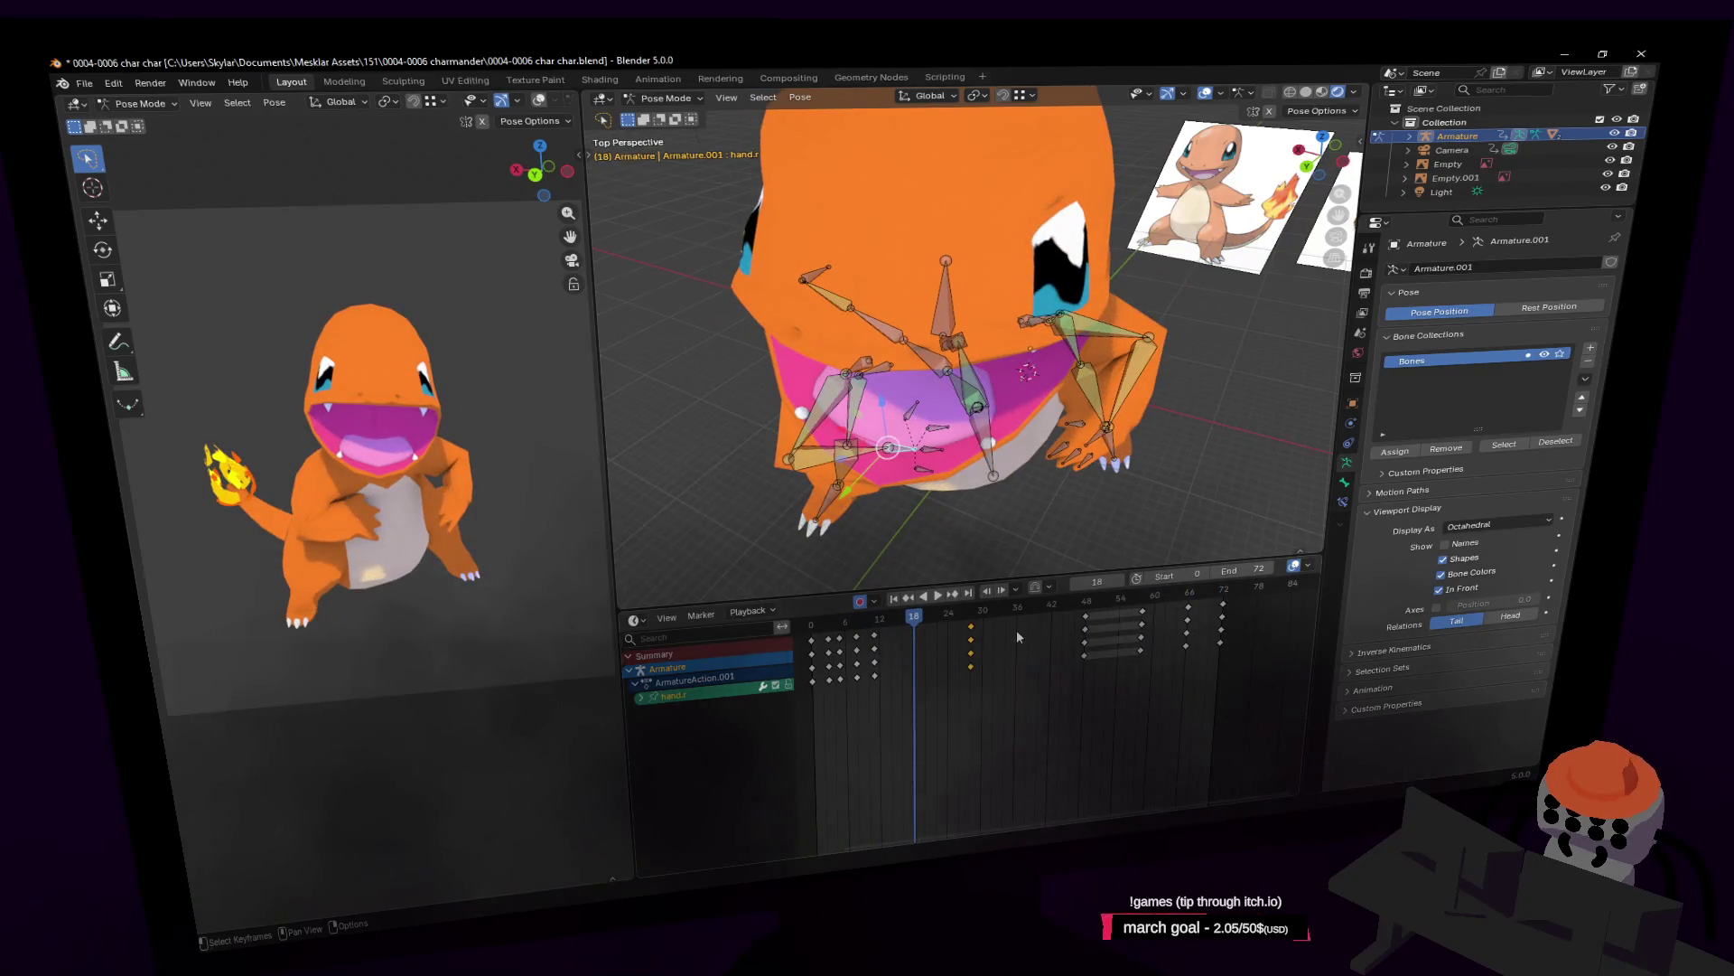
{"action": "key", "text": "shift+grave"}
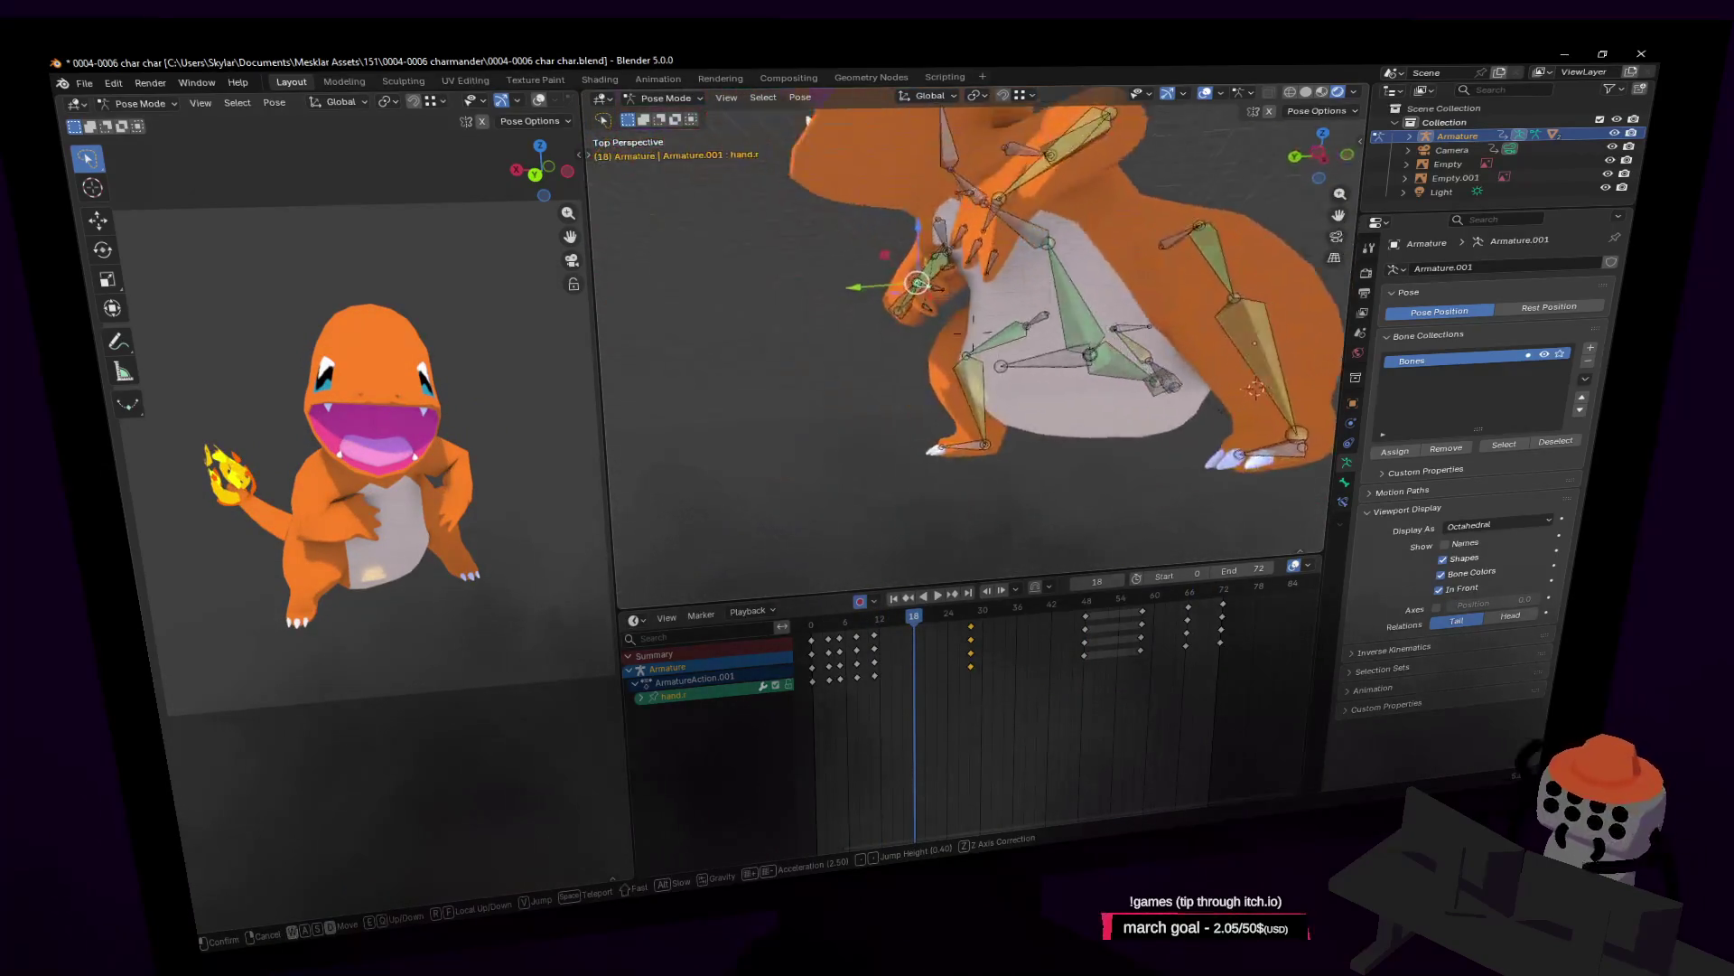
{"action": "key", "text": "w"}
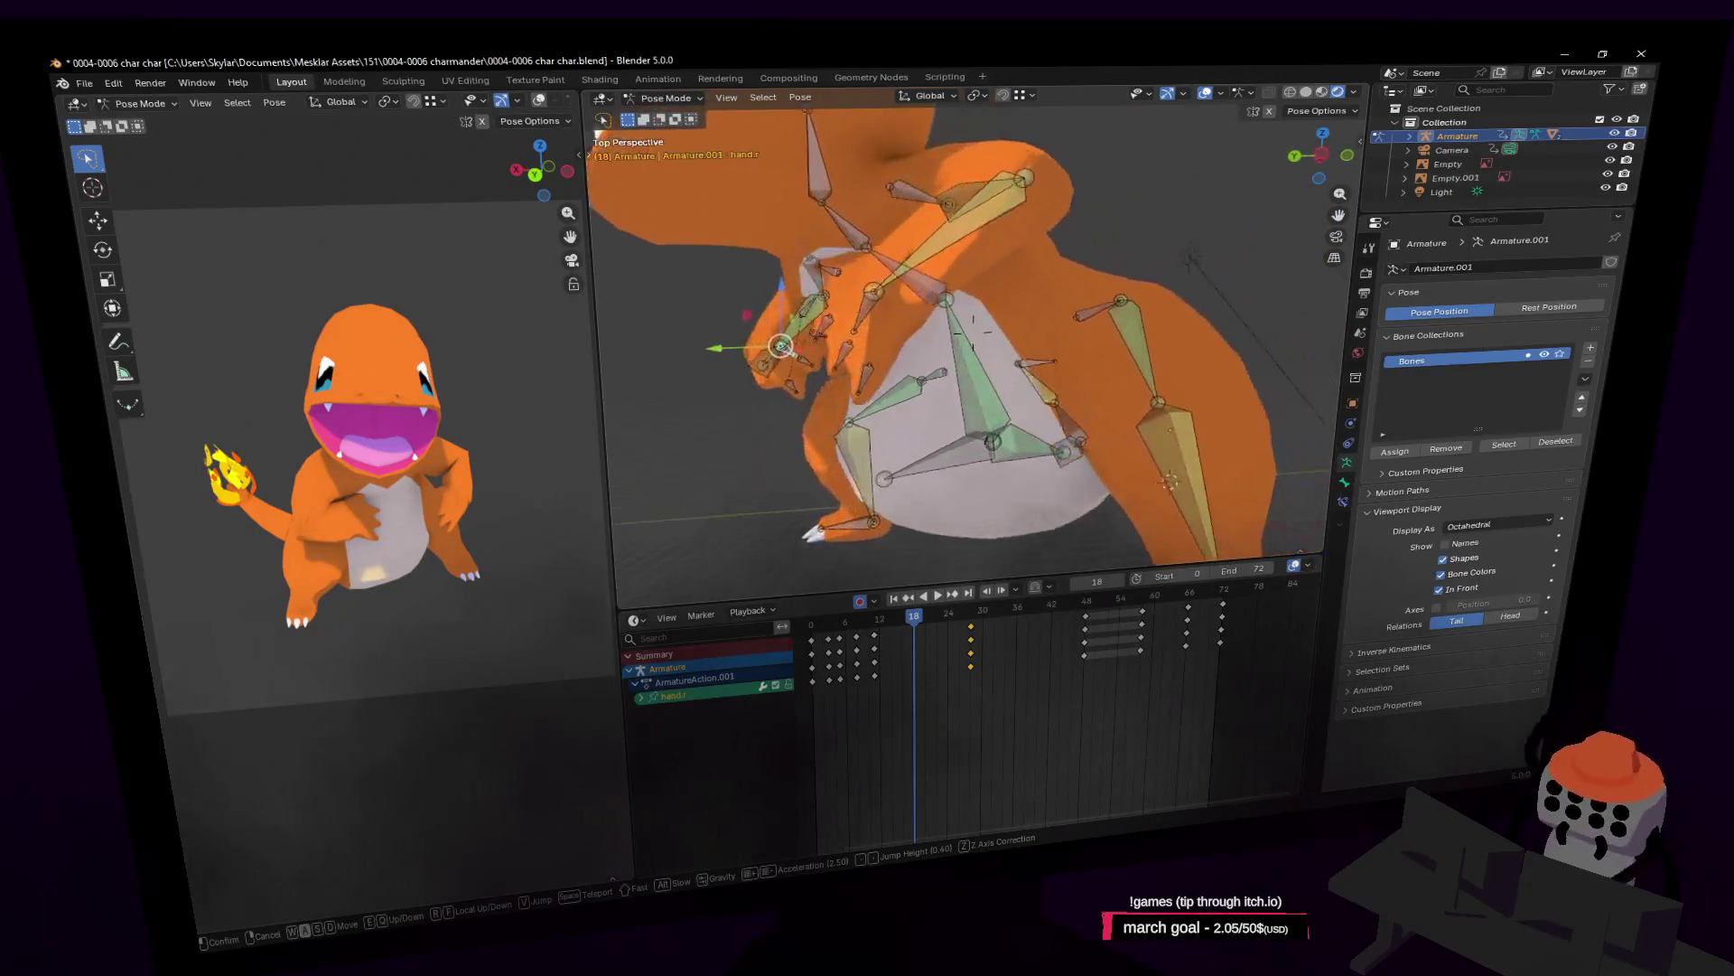
{"action": "key", "text": "s"}
{"action": "left_click", "coordinate": [1062, 468]}
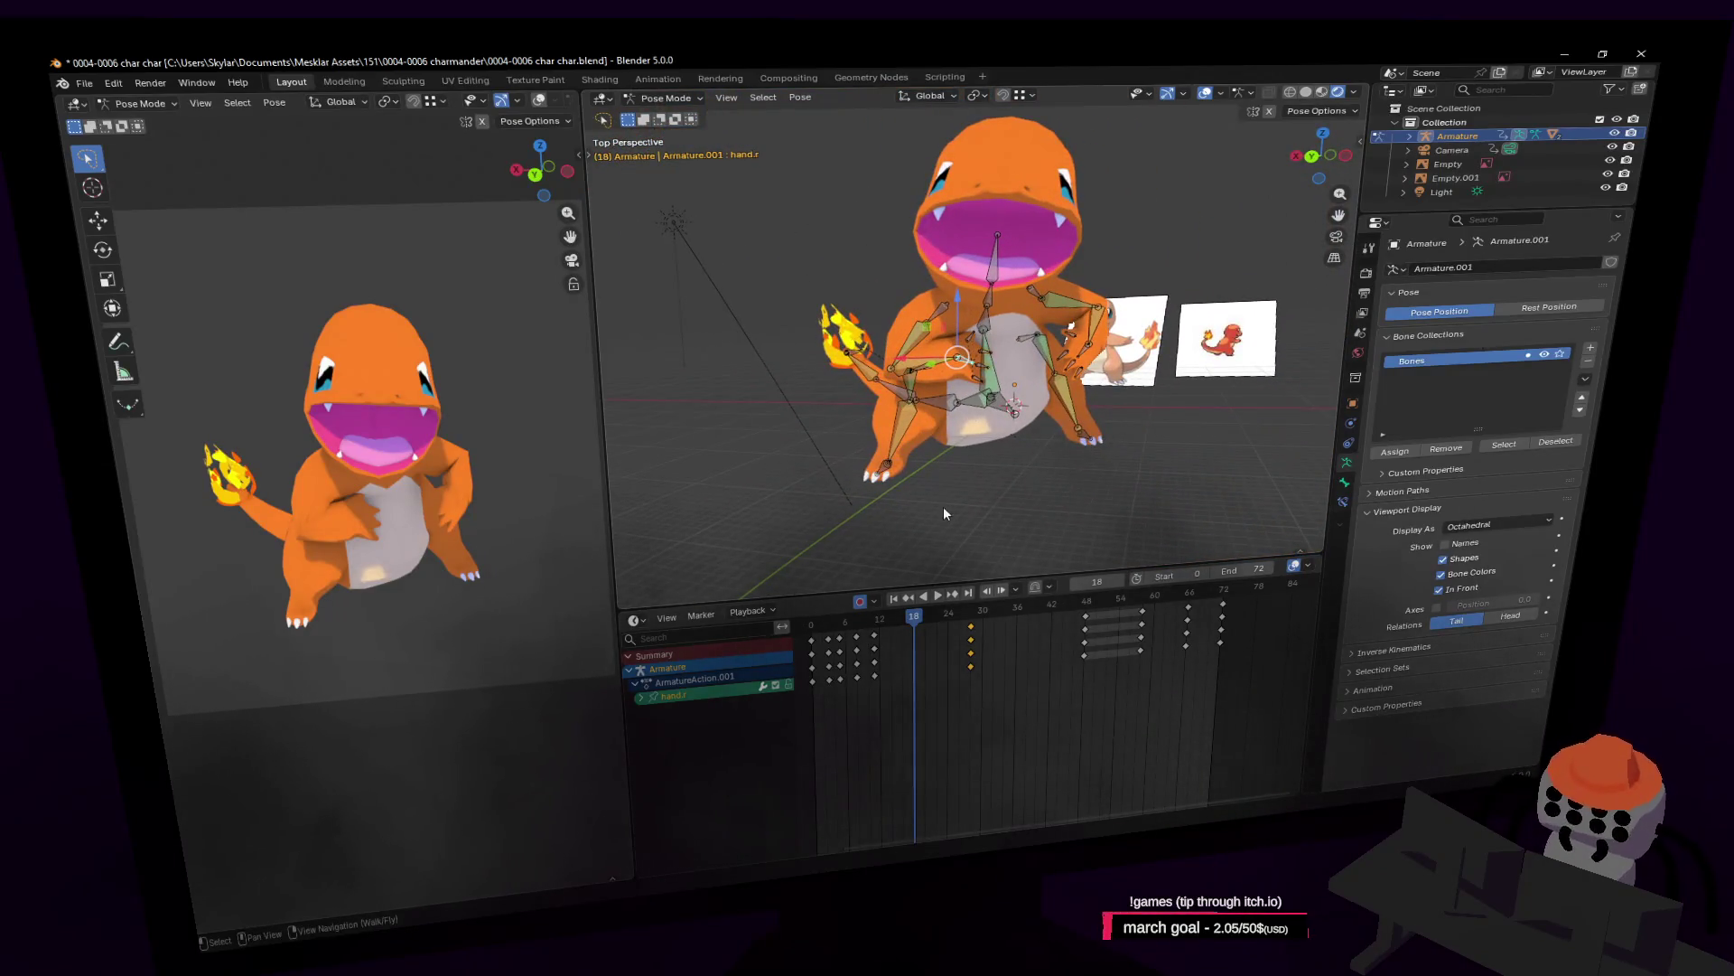
{"action": "key", "text": "space"}
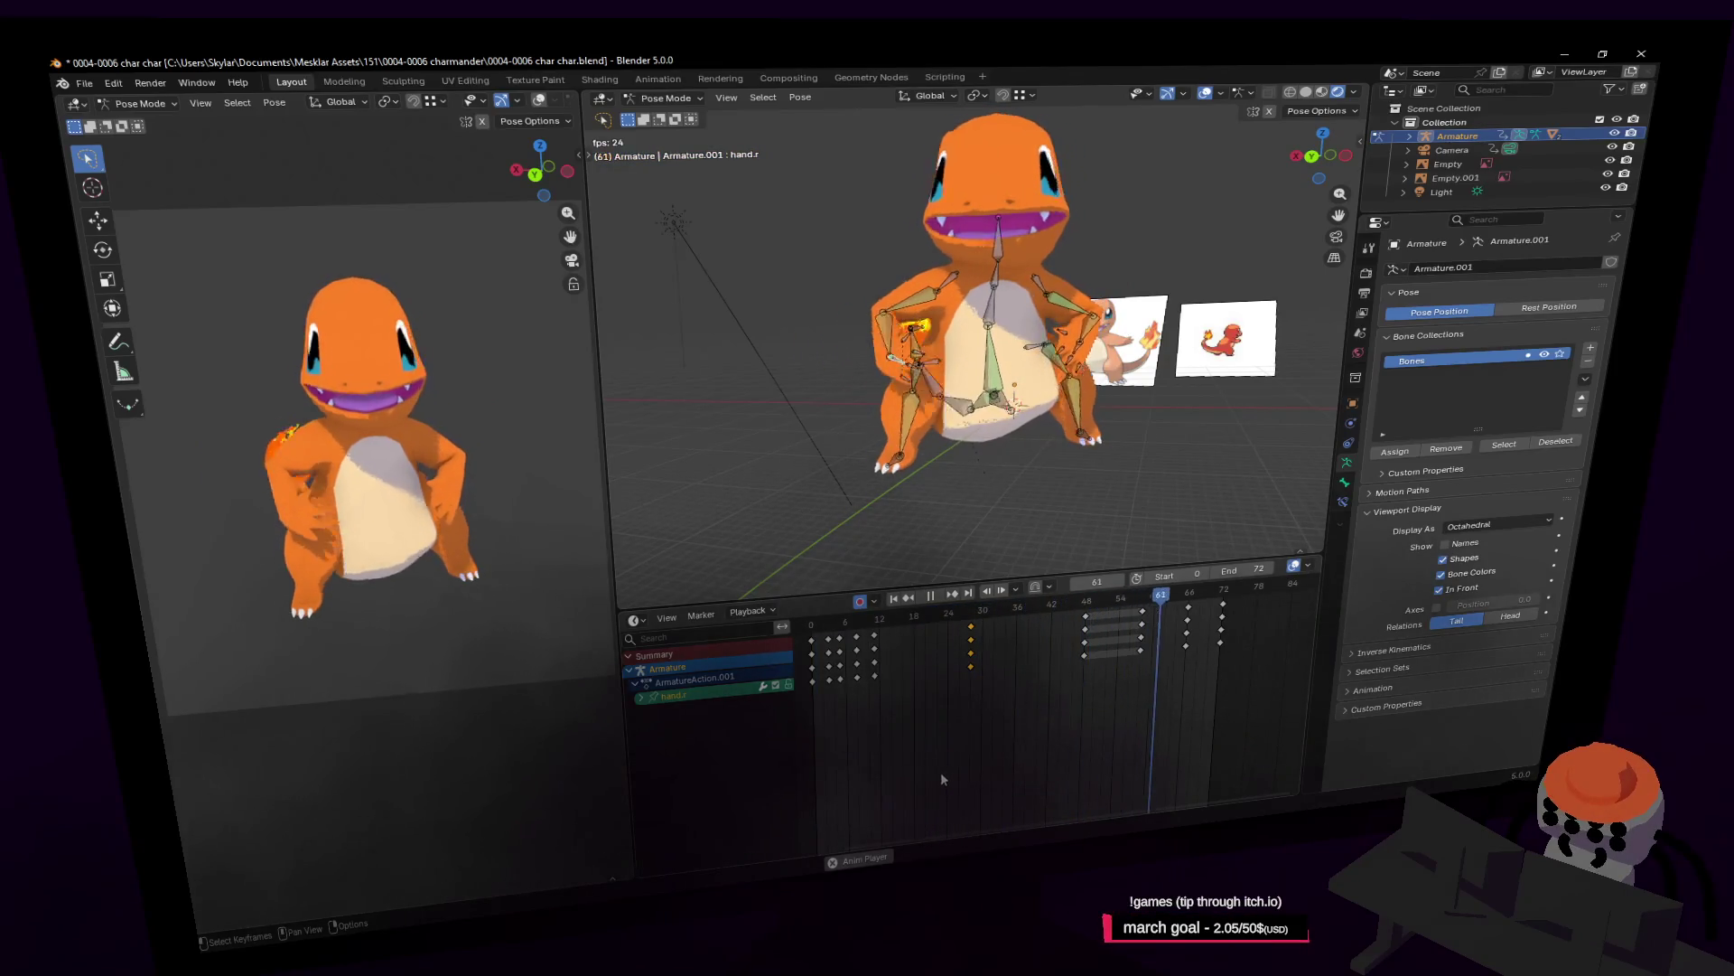
{"action": "key", "text": "space"}
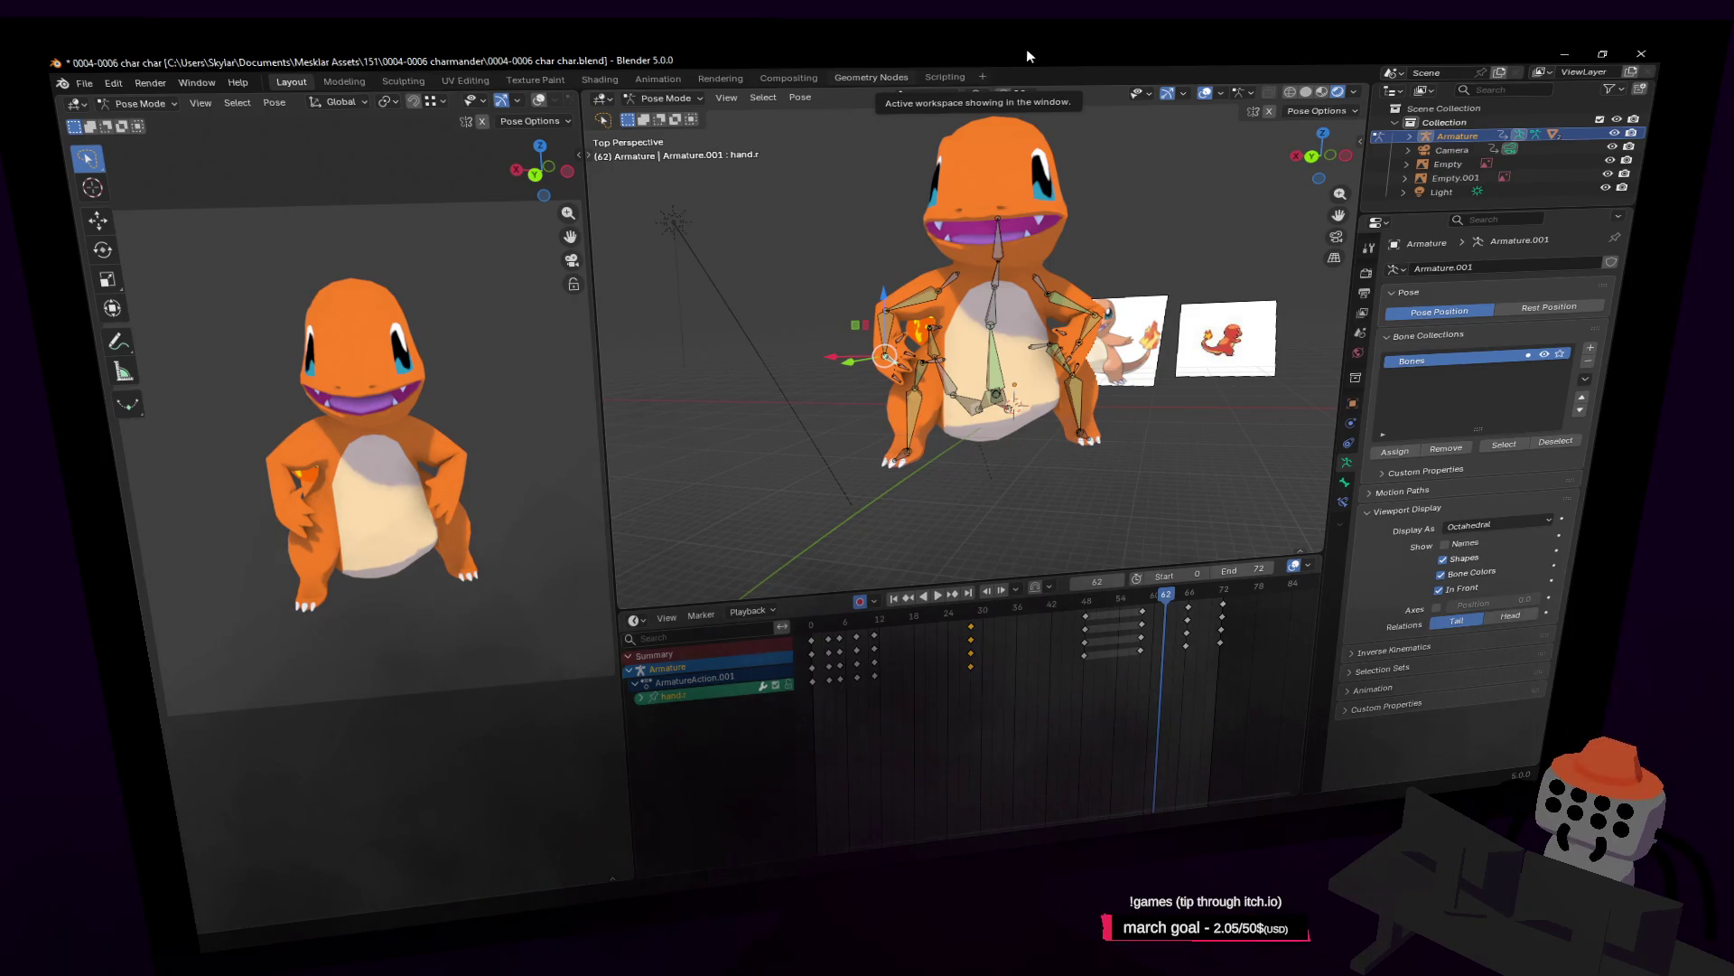
Check the Output Properties for 1024×1024, 24 fps MPEG-4 H.264 video output.
{"action": "left_click", "coordinate": [1364, 301]}
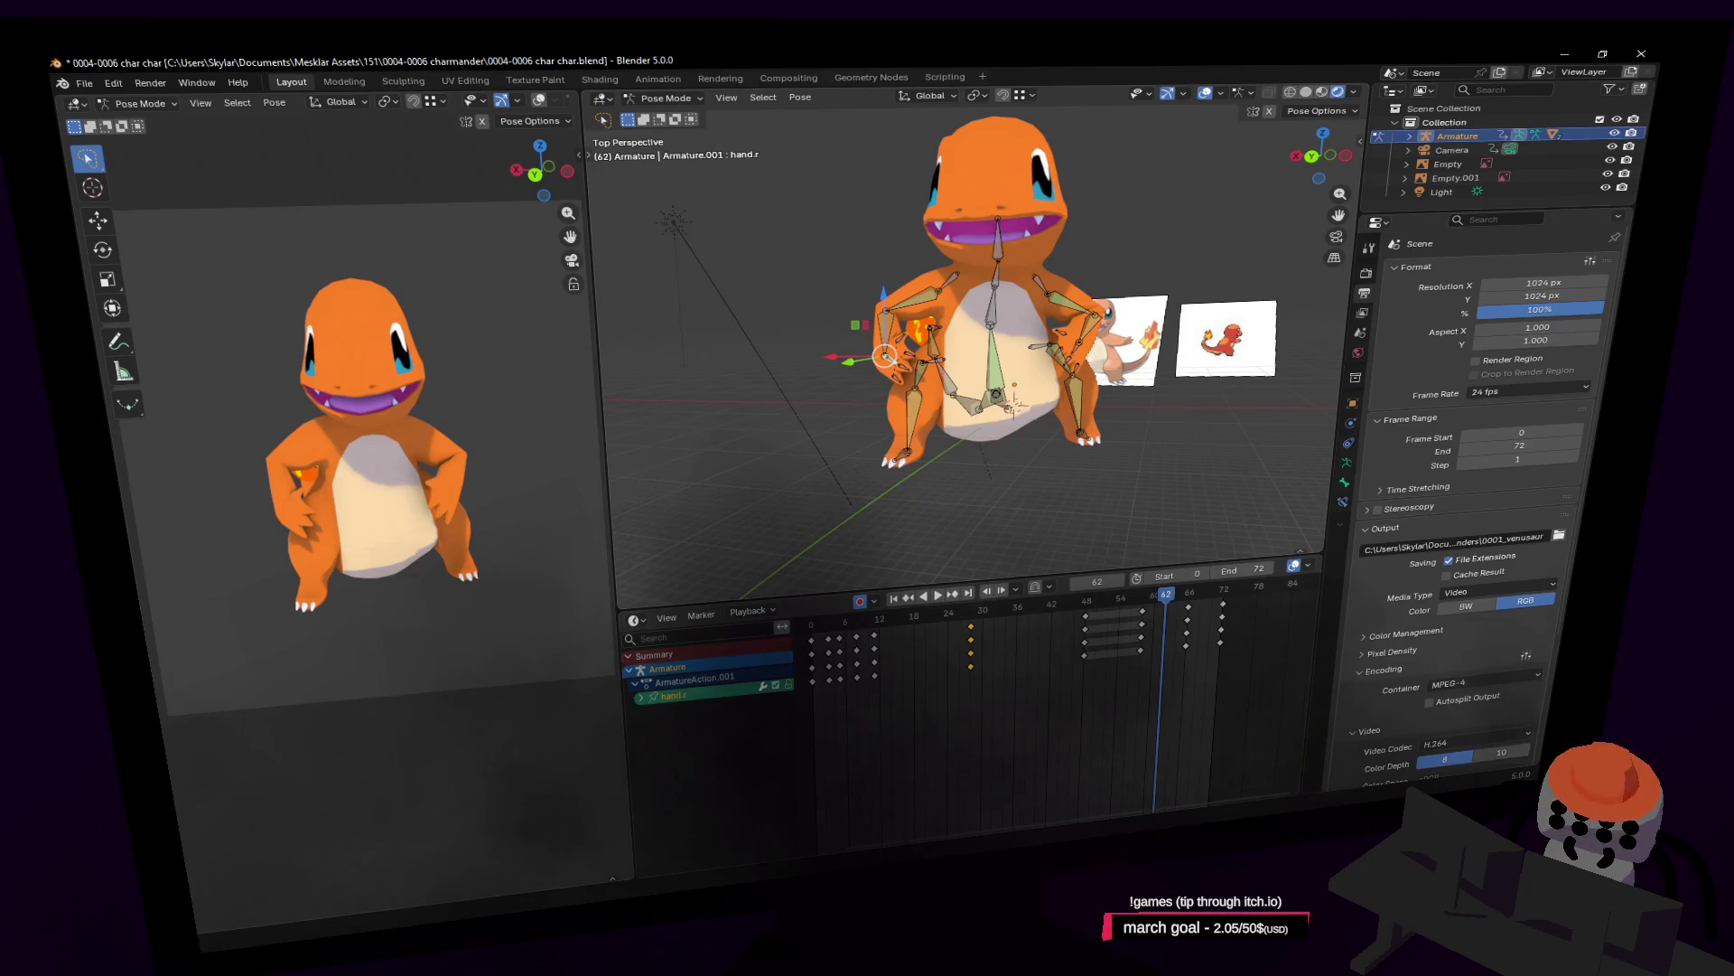
{"action": "middle_click_drag", "start_coordinate": [964, 424], "coordinate": [992, 439]}
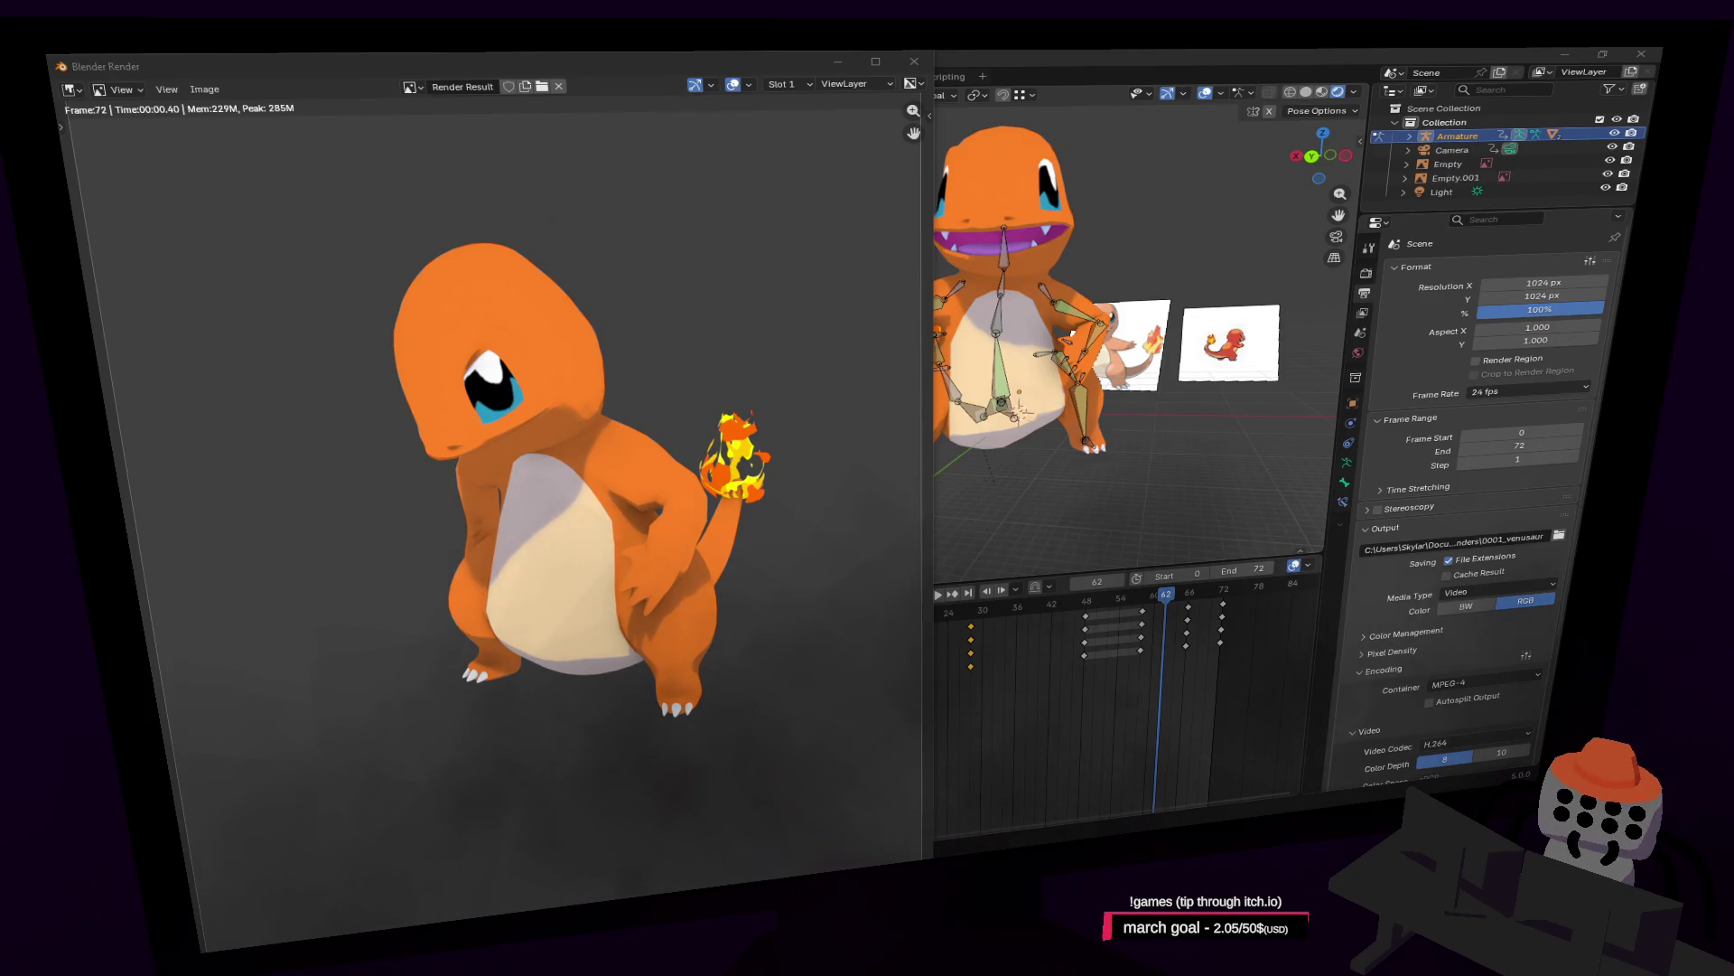
{"action": "left_click", "coordinate": [737, 72]}
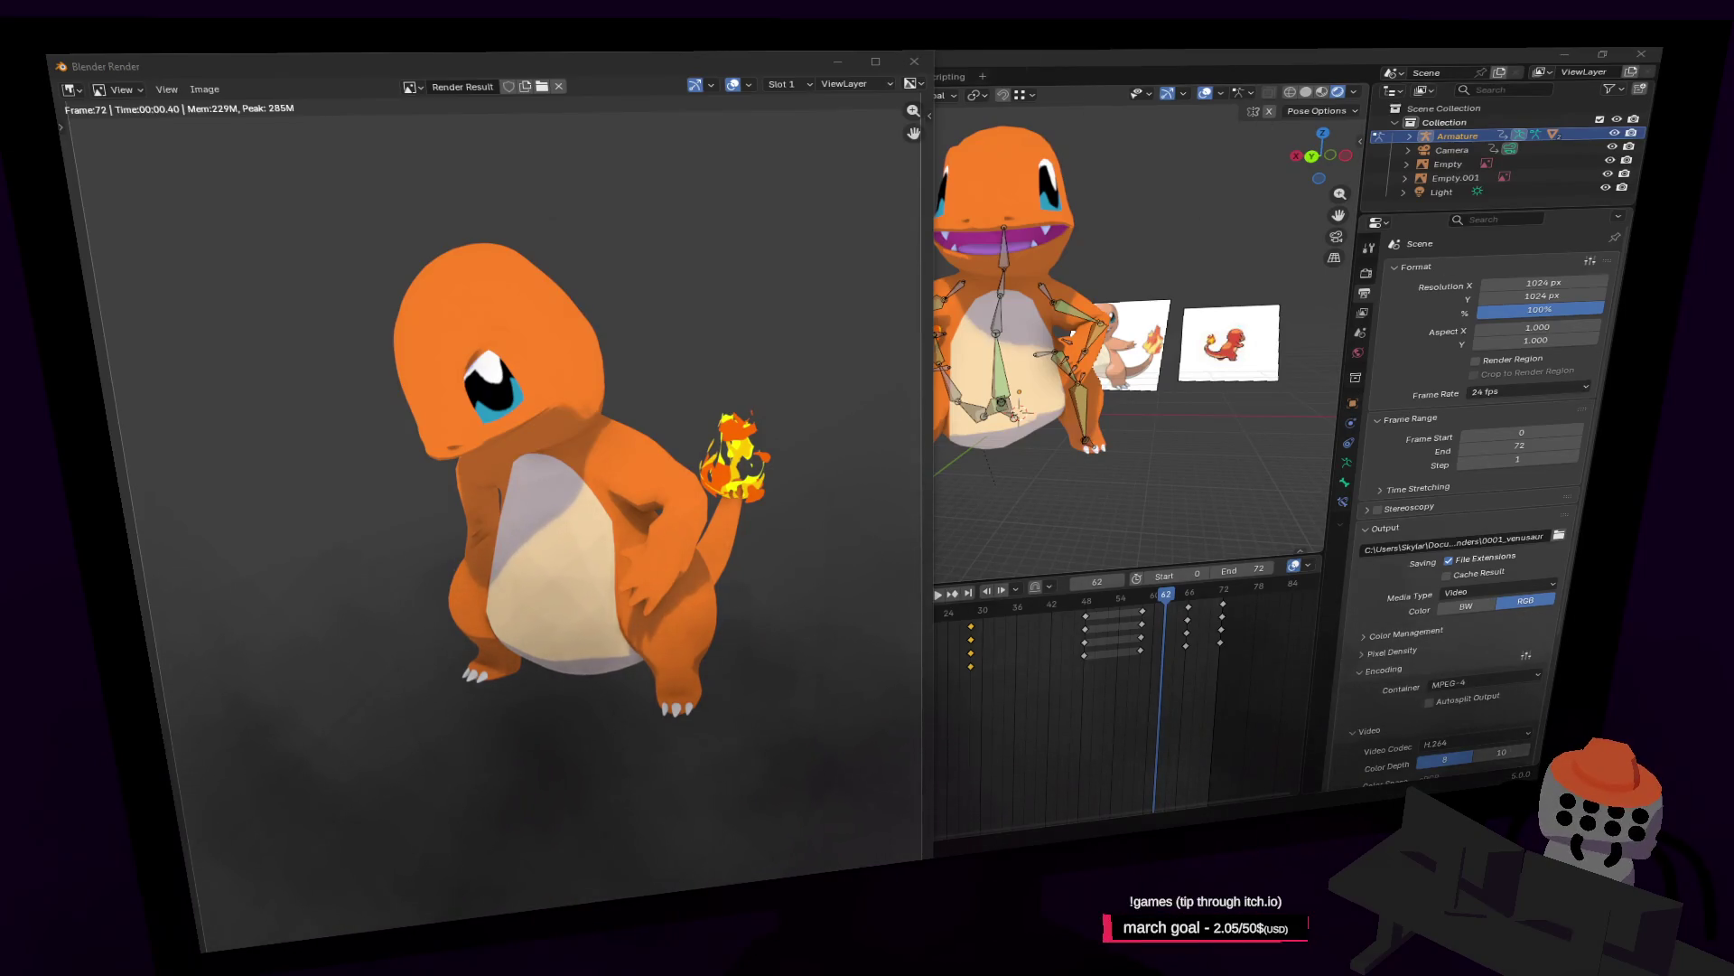
Open 0001_venusaur0000-0072.mp4 in VLC with View Animation (Ctrl+F11).
{"action": "key", "text": "ctrl+F11"}
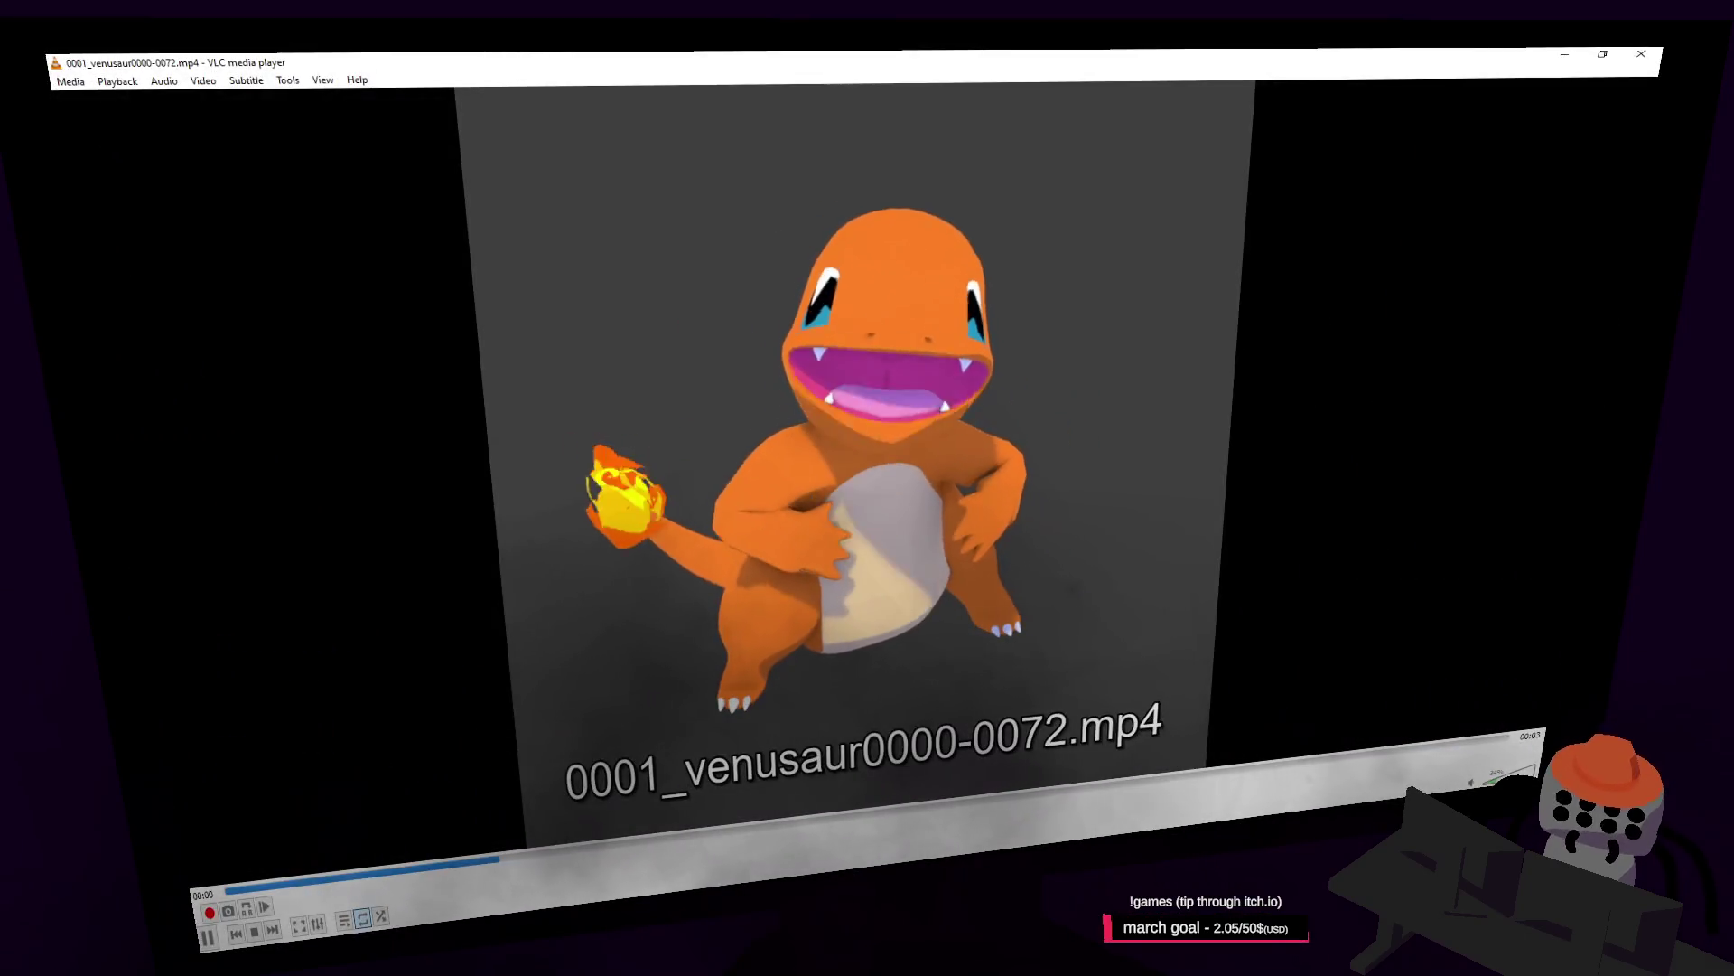